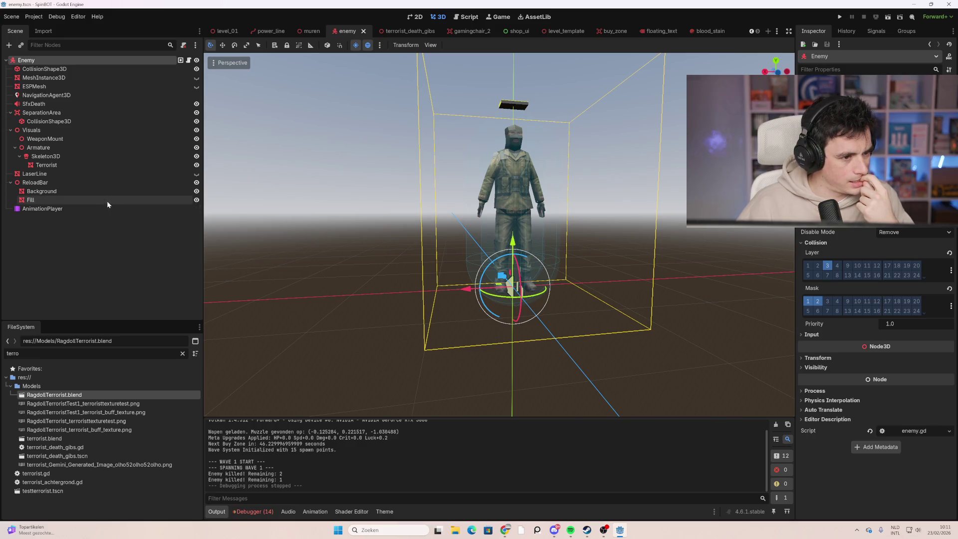
# Step: Inspect the enemy's AnimationPlayer, Terrorist mesh and Skeleton3D bones in Godot's Scene tree
pyautogui.click(108, 205)
pyautogui.click(95, 164)
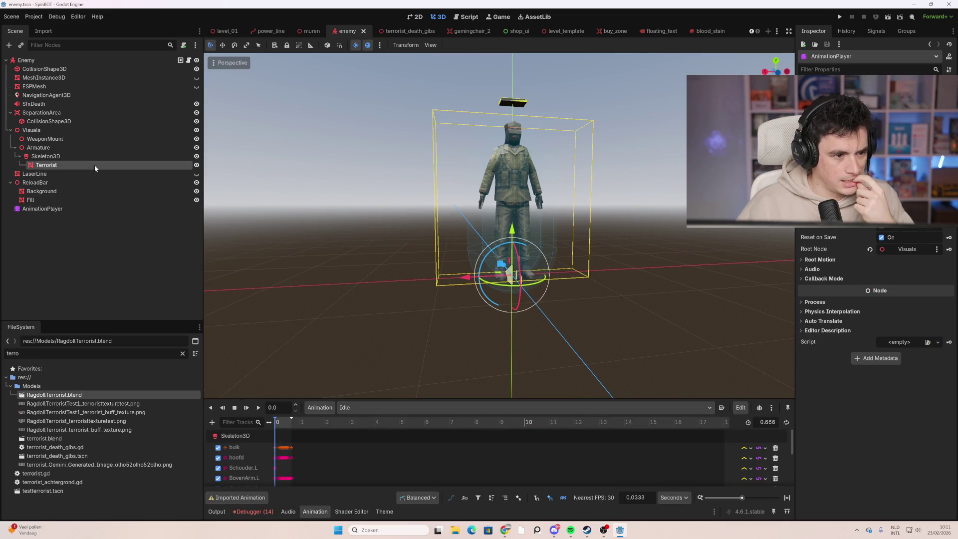
pyautogui.click(95, 156)
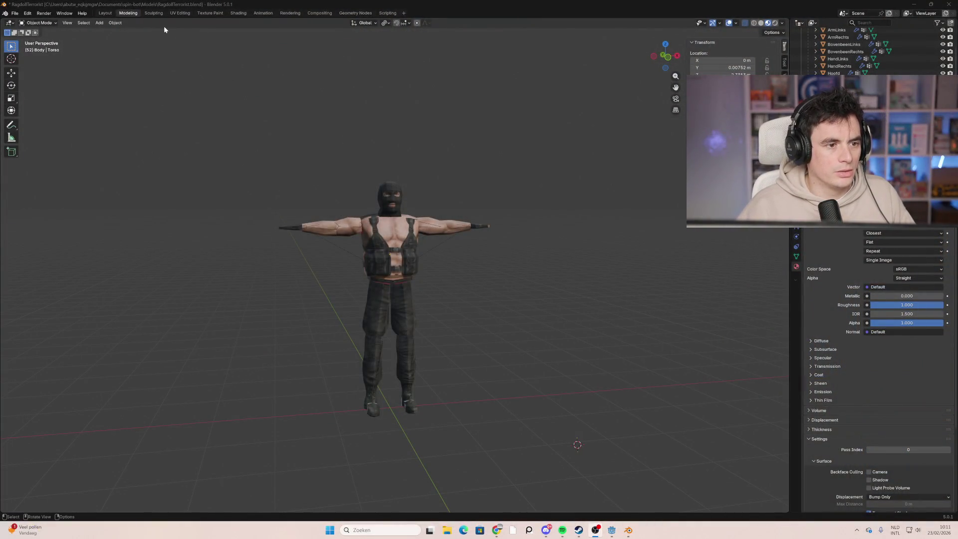
# Step: Show the character in Material Preview and widen the Animation workspace's main 3D view
pyautogui.click(103, 14)
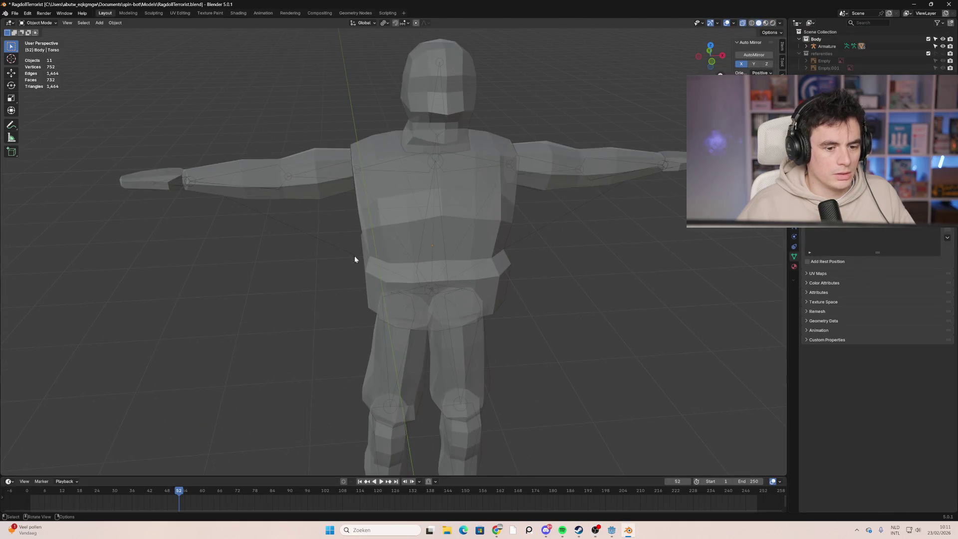
pyautogui.scroll(-5, 394, 272)
pyautogui.click(766, 23)
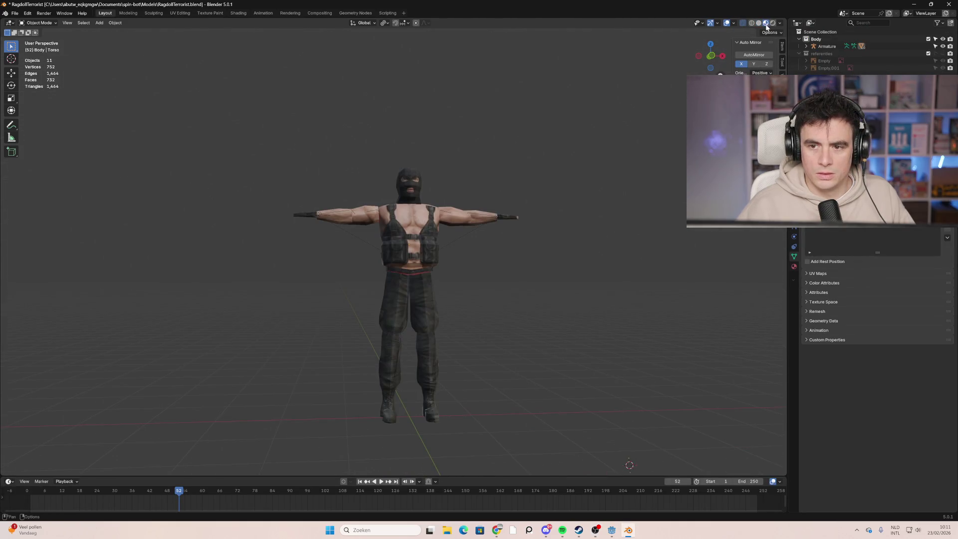
pyautogui.click(263, 13)
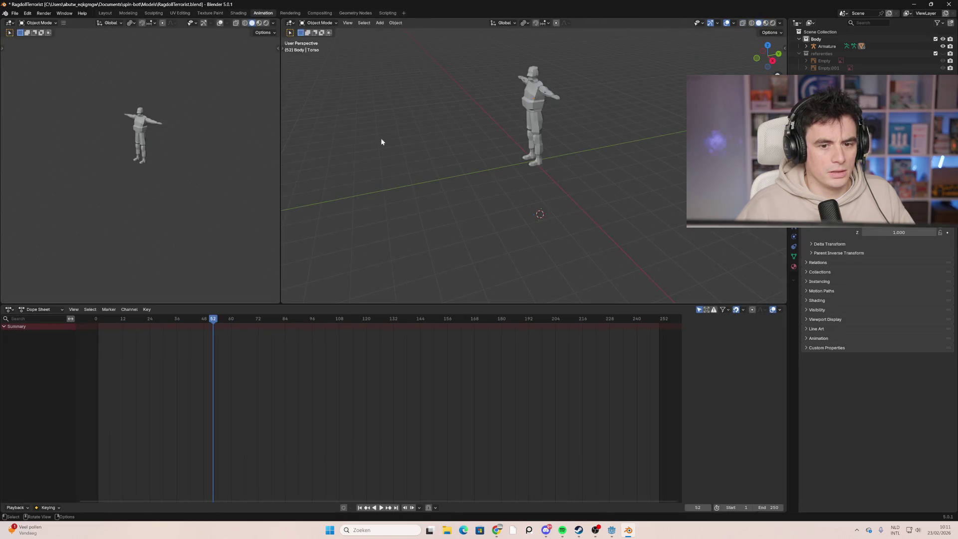
pyautogui.moveTo(564, 116)
pyautogui.mouseDown(button='middle')
pyautogui.moveTo(588, 93)
pyautogui.moveTo(529, 202)
pyautogui.moveTo(491, 164)
pyautogui.mouseUp(button='middle')
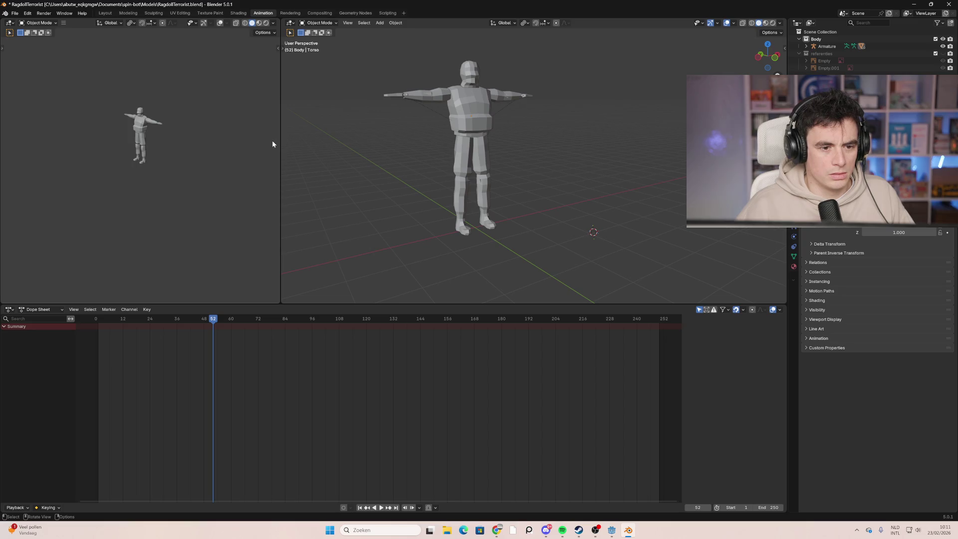
pyautogui.moveTo(279, 130); pyautogui.dragTo(73, 88)
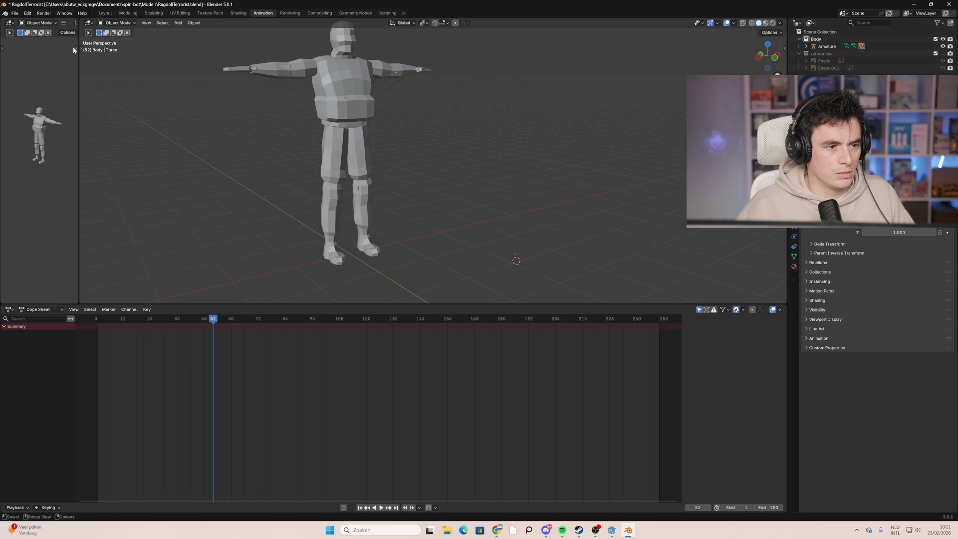
pyautogui.moveTo(74, 47); pyautogui.dragTo(11, 64)
pyautogui.moveTo(347, 132)
pyautogui.mouseDown(button='middle')
pyautogui.moveTo(385, 151)
pyautogui.moveTo(434, 146)
pyautogui.moveTo(539, 172)
pyautogui.mouseUp(button='middle')
pyautogui.scroll(2, 539, 172)
# Step: Select the torso mesh, toggle Edit Mode, and move to the Modeling workspace
pyautogui.click(64, 23)
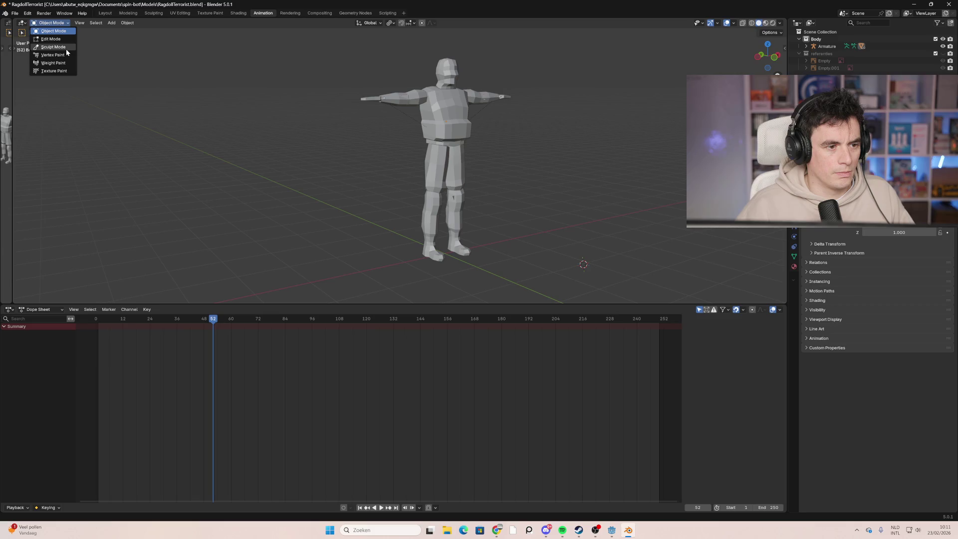
pyautogui.press('Escape')
pyautogui.click(446, 135)
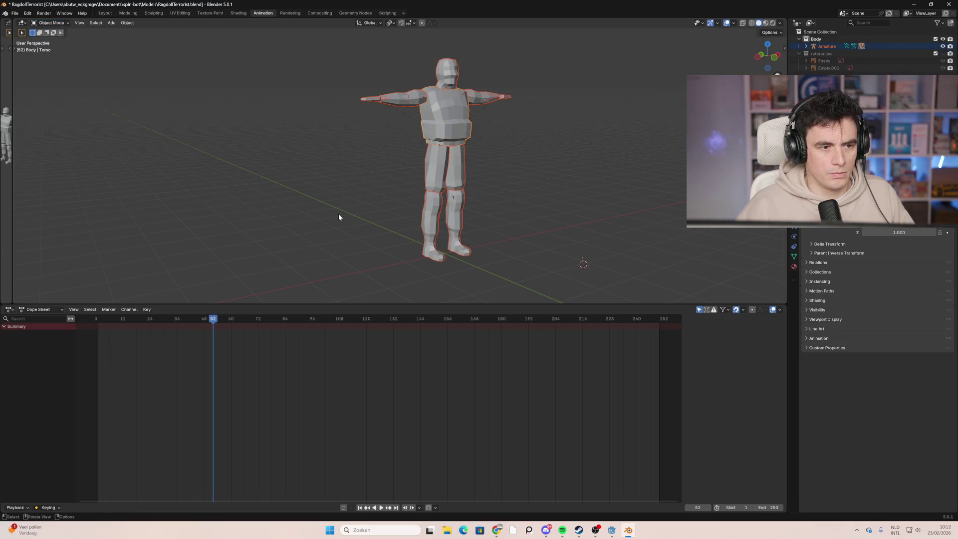
pyautogui.scroll(-1, 319, 204)
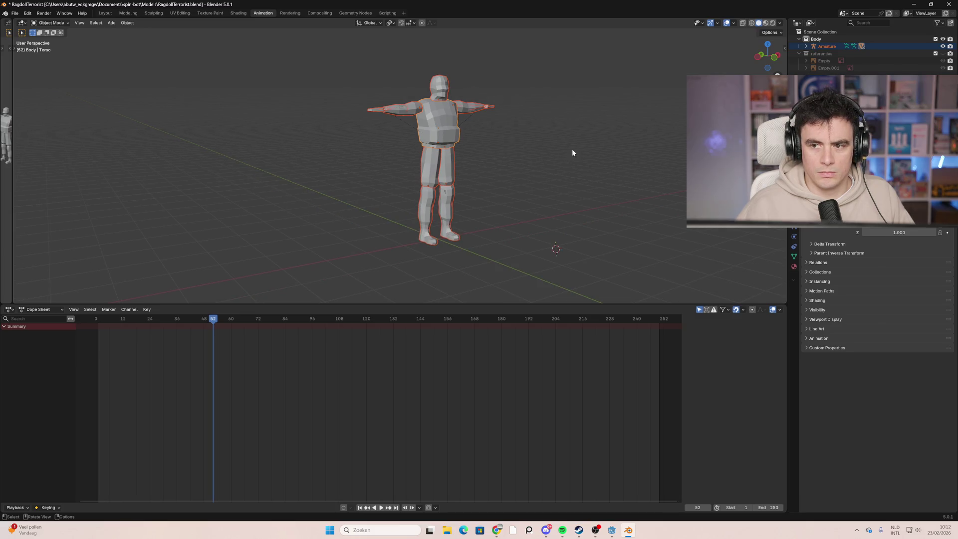
pyautogui.press('Tab')
pyautogui.click(55, 23)
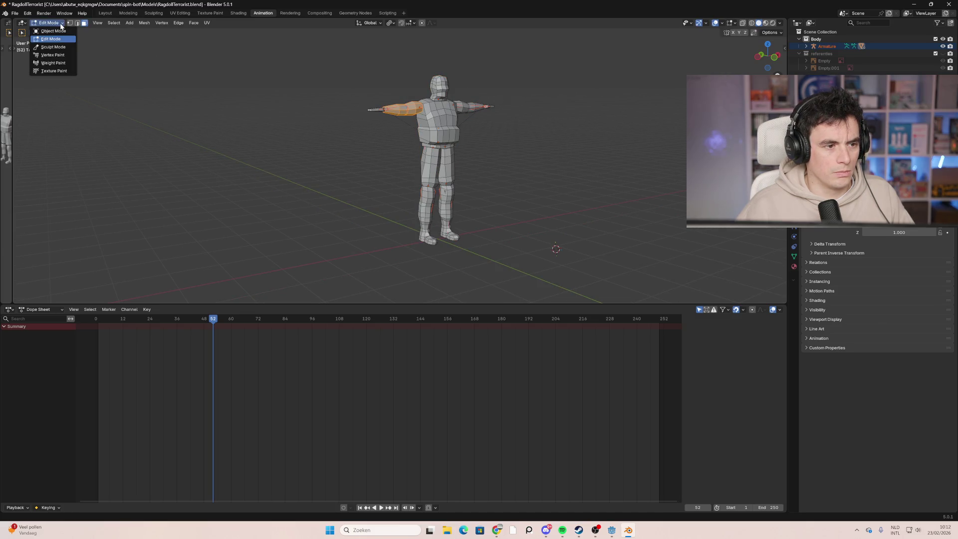
pyautogui.click(52, 31)
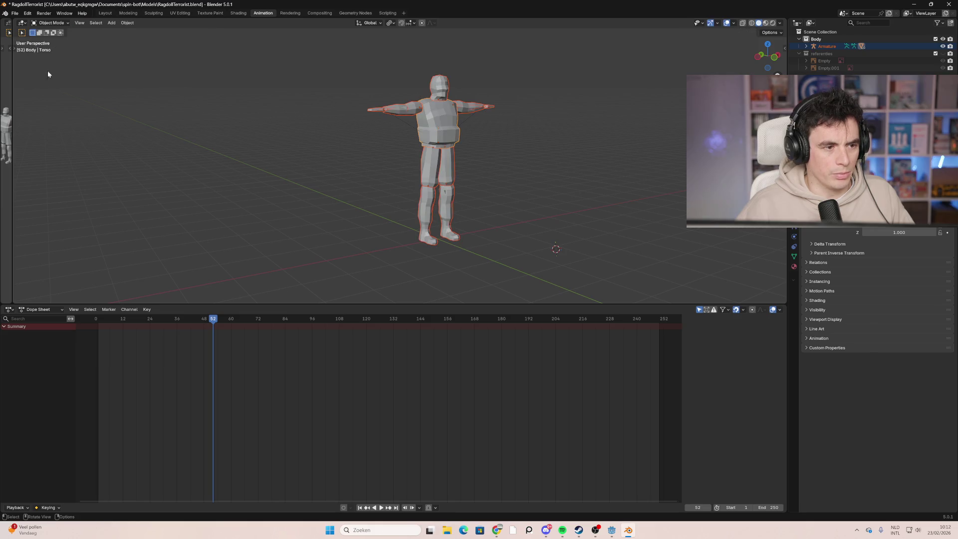
pyautogui.moveTo(13, 142); pyautogui.dragTo(381, 142)
pyautogui.click(46, 24)
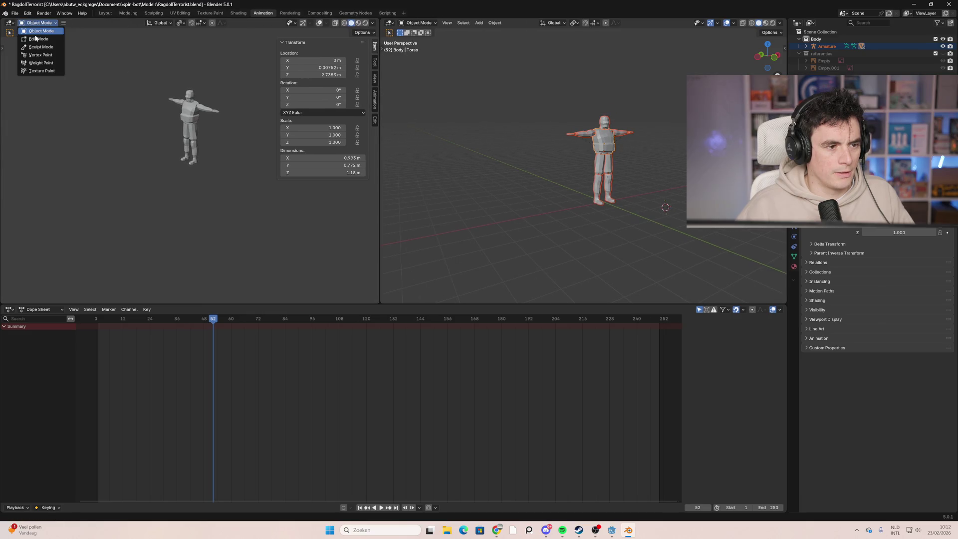
pyautogui.moveTo(380, 182); pyautogui.dragTo(63, 183)
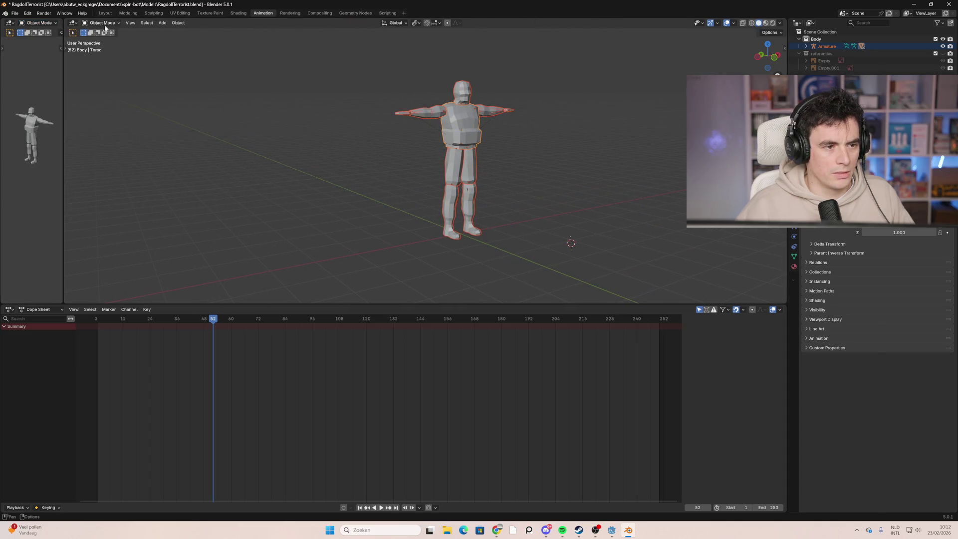
pyautogui.click(128, 13)
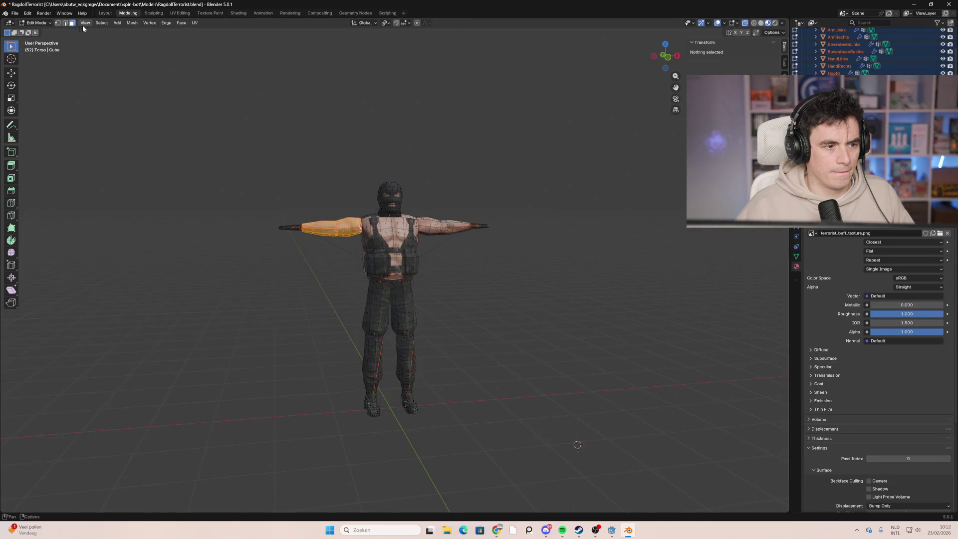
# Step: In the Layout workspace, select the character's Armature and put it into Pose Mode
pyautogui.click(105, 13)
pyautogui.click(55, 23)
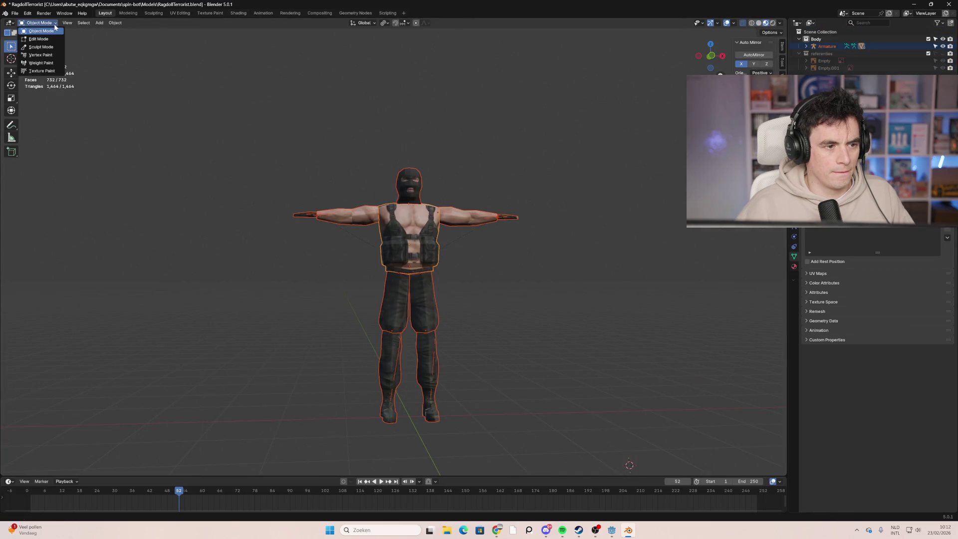
pyautogui.click(504, 190)
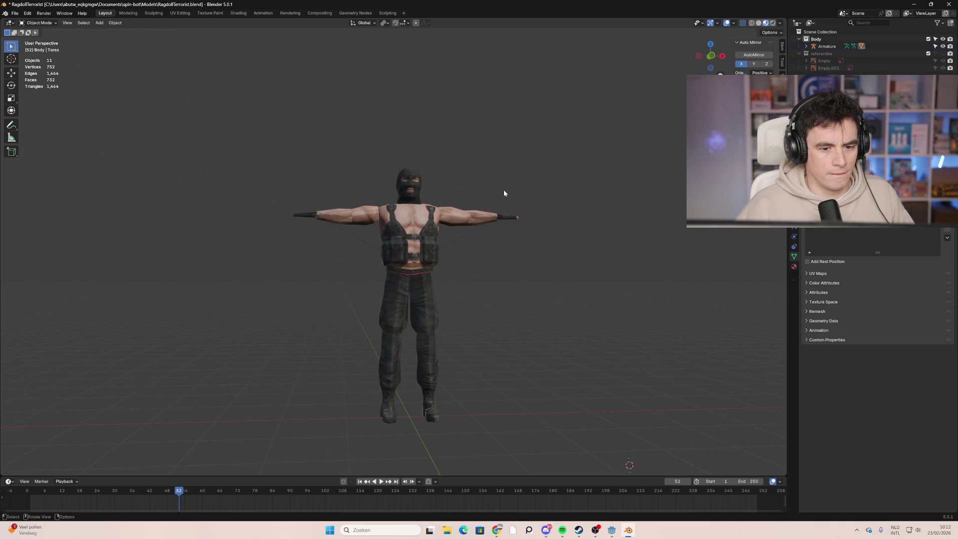
pyautogui.click(421, 275)
pyautogui.click(827, 46)
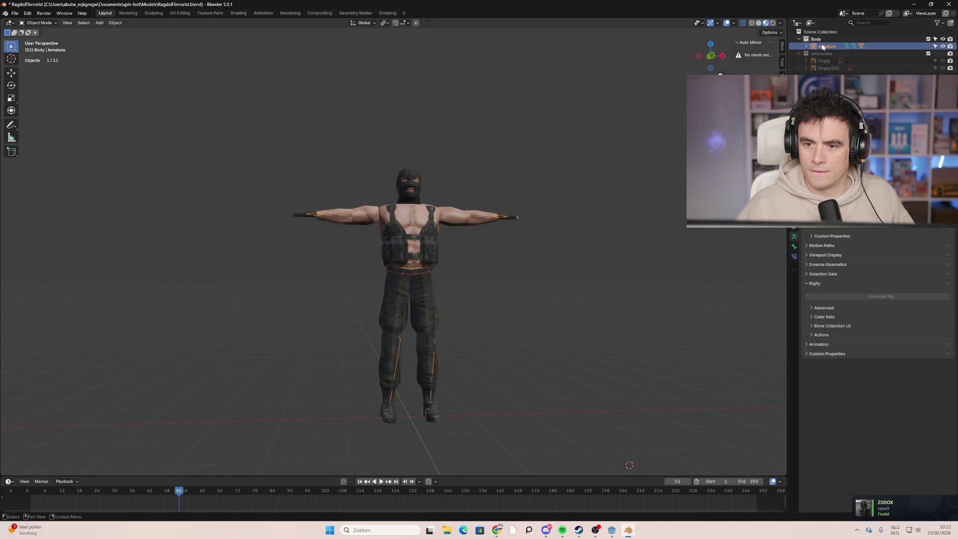
pyautogui.click(53, 23)
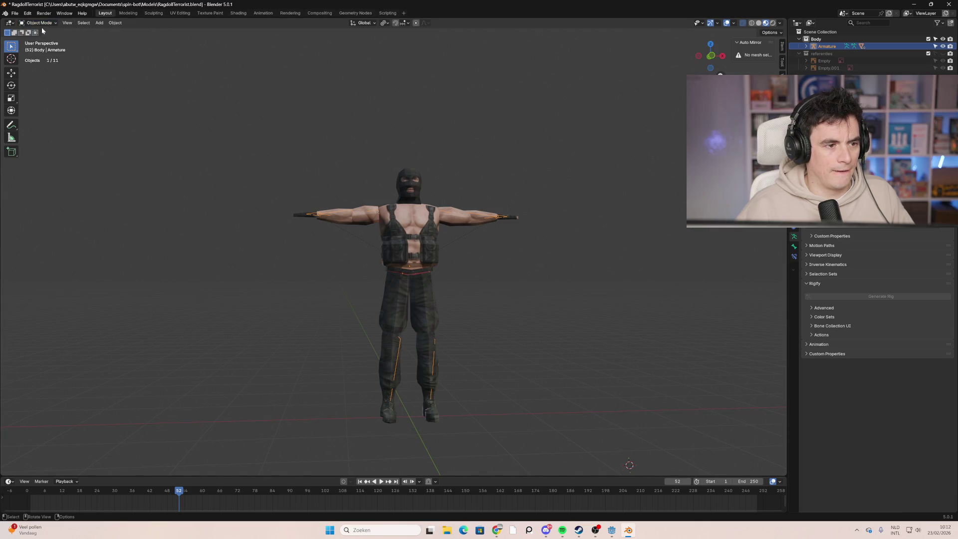
pyautogui.click(42, 24)
pyautogui.click(40, 47)
# Step: Test-rotate an arm bone, cancel back to T-pose, enlarge the timeline and open Animation
pyautogui.moveTo(332, 241); pyautogui.dragTo(370, 261, button='middle')
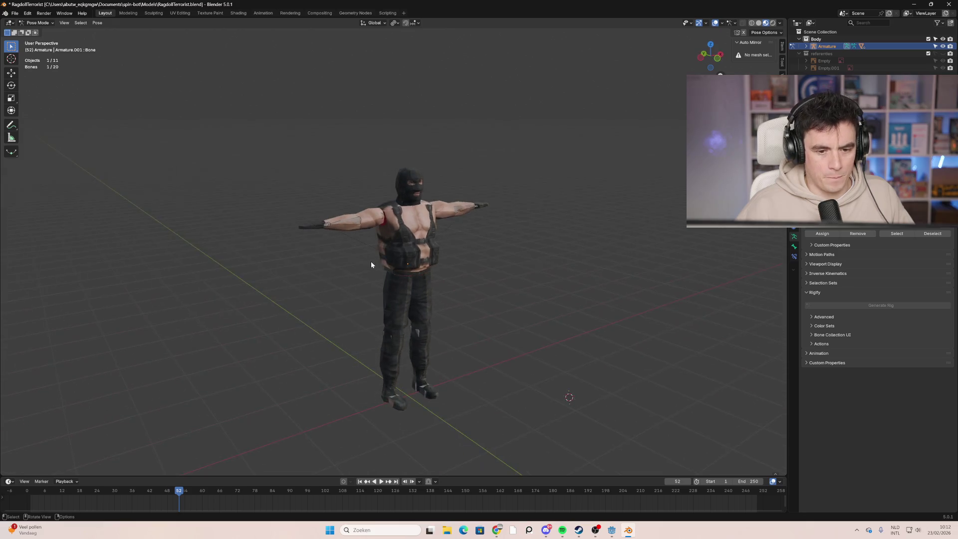
pyautogui.click(476, 212)
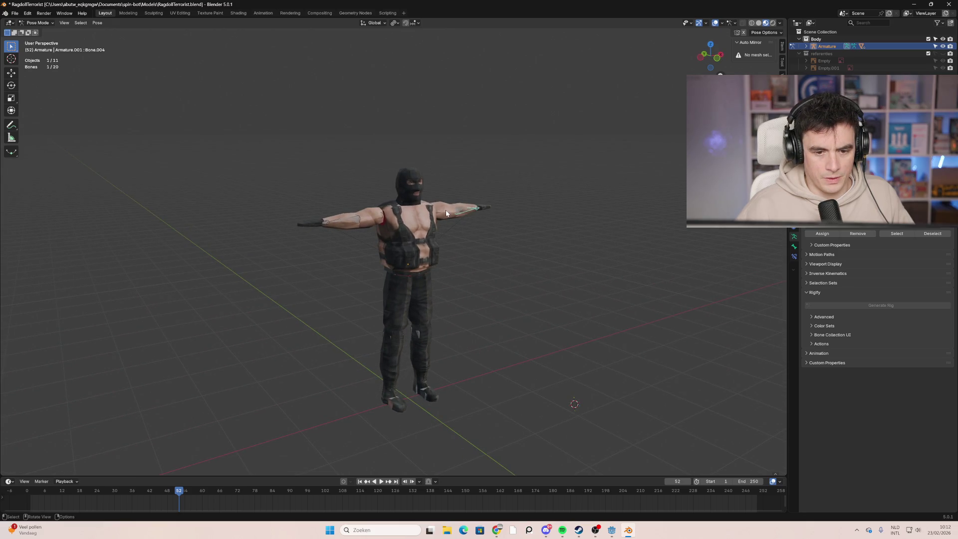
pyautogui.press('r')
pyautogui.rightClick(450, 186)
pyautogui.moveTo(520, 274)
pyautogui.mouseDown(button='middle')
pyautogui.moveTo(541, 251)
pyautogui.moveTo(455, 240)
pyautogui.moveTo(471, 242)
pyautogui.mouseUp(button='middle')
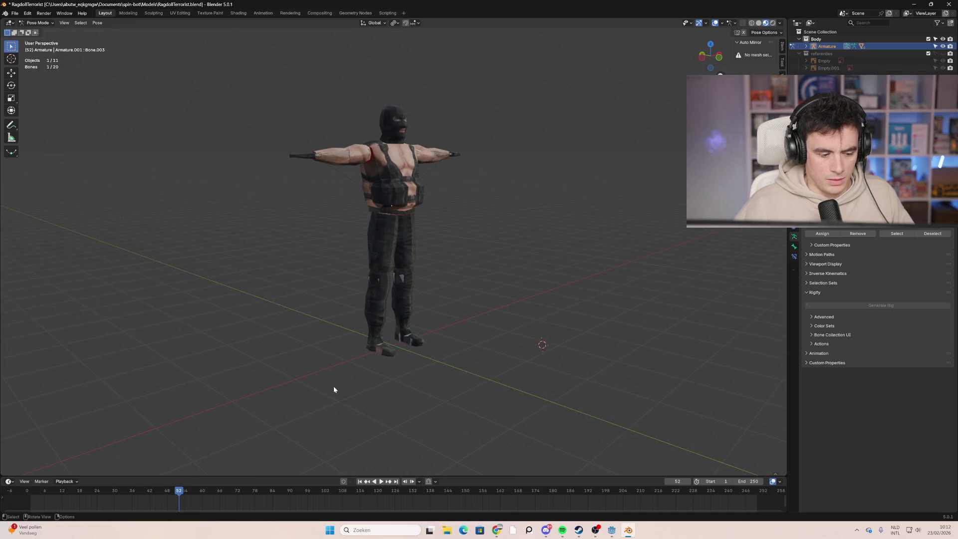
pyautogui.moveTo(220, 476); pyautogui.dragTo(220, 405)
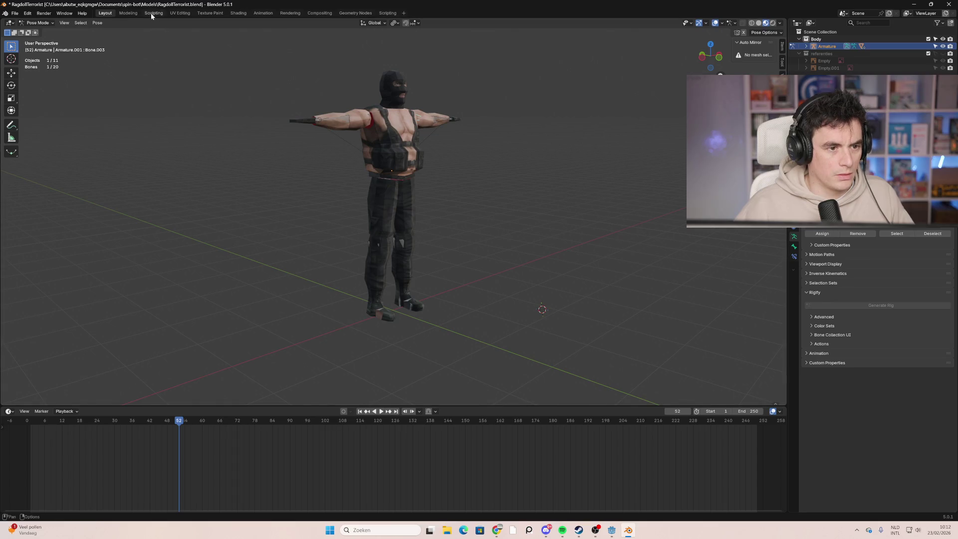
pyautogui.click(260, 13)
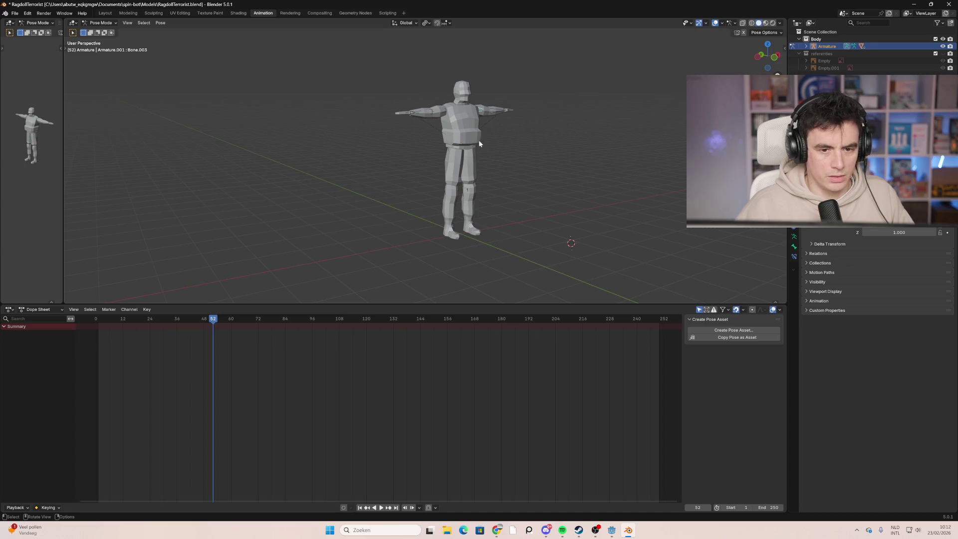
# Step: Switch the Dope Sheet to the Action Editor and show the character in Material Preview
pyautogui.scroll(2, 479, 143)
pyautogui.click(55, 309)
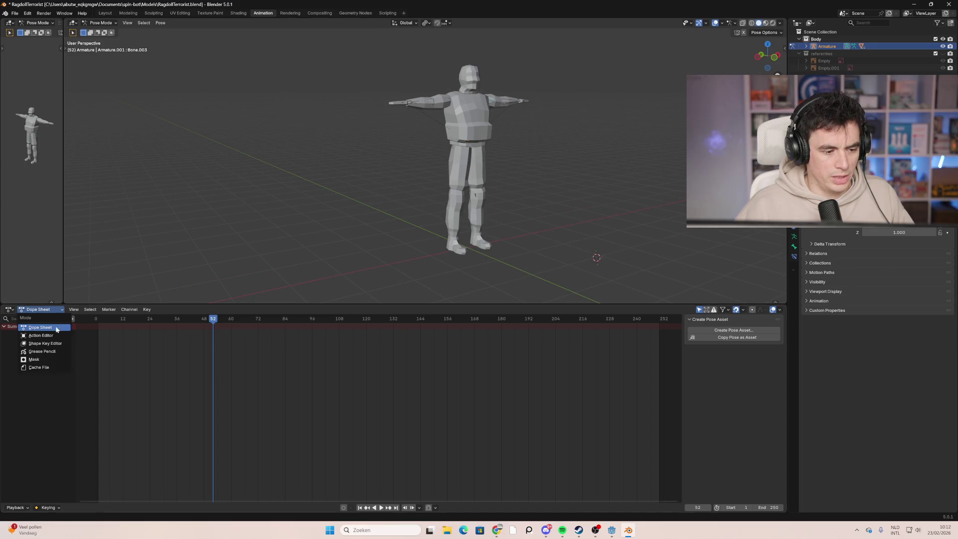
pyautogui.click(53, 336)
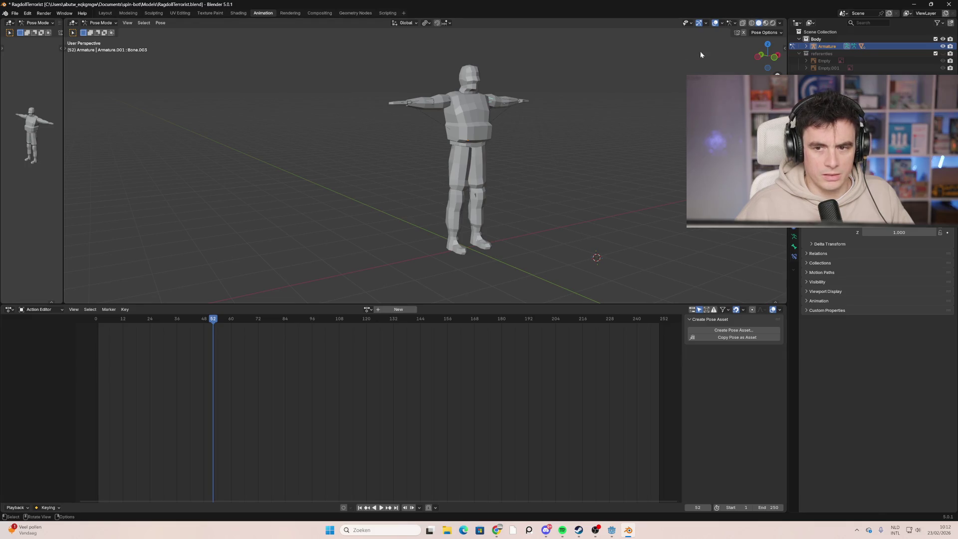
pyautogui.click(766, 23)
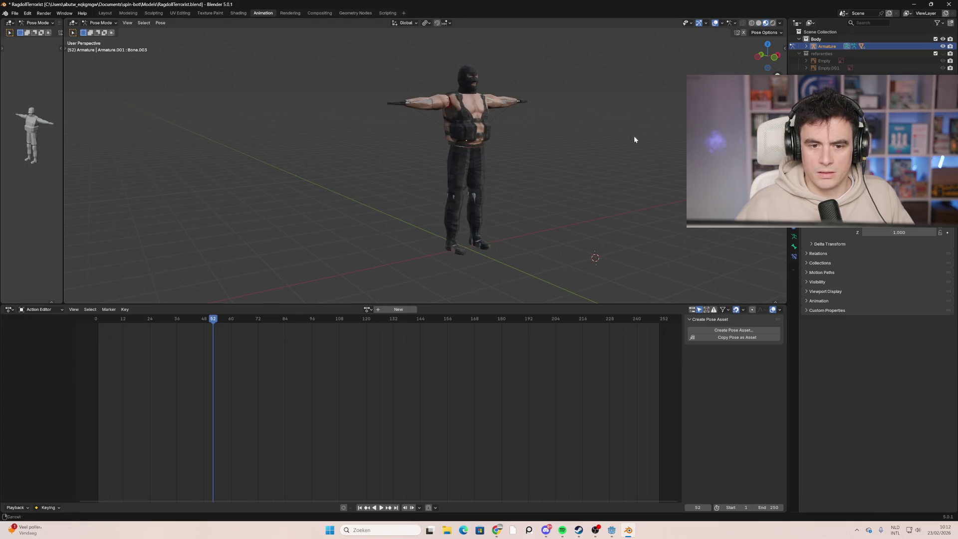
pyautogui.moveTo(634, 136); pyautogui.dragTo(530, 149, button='middle')
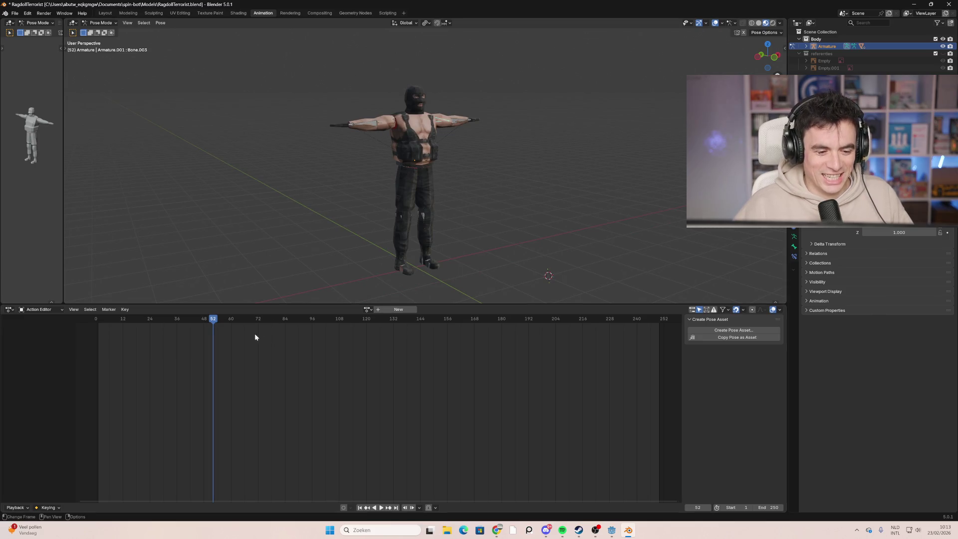
pyautogui.moveTo(174, 320)
pyautogui.mouseDown()
pyautogui.moveTo(114, 326)
pyautogui.moveTo(186, 333)
pyautogui.mouseUp()
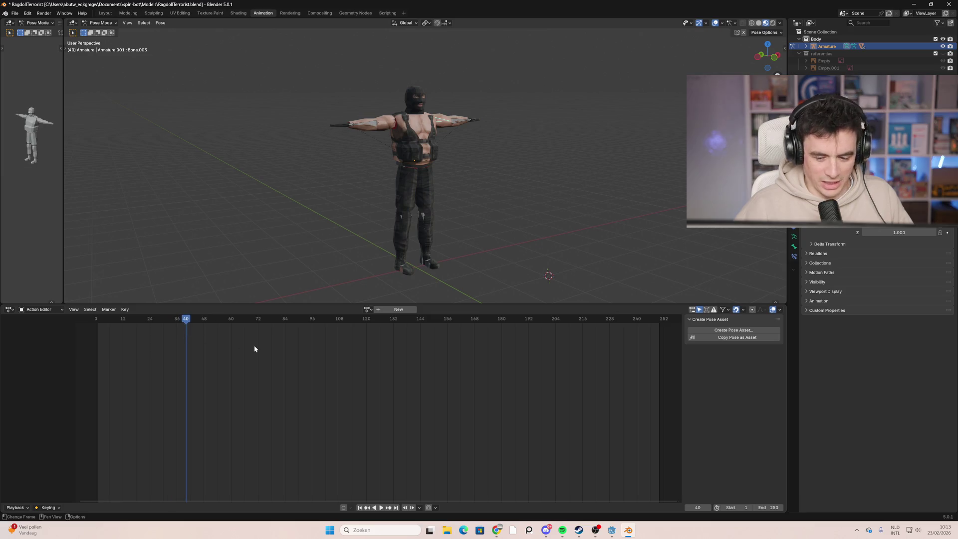
# Step: Set the end frame to 40, fit the timeline, and return to frame 1
pyautogui.click(763, 508)
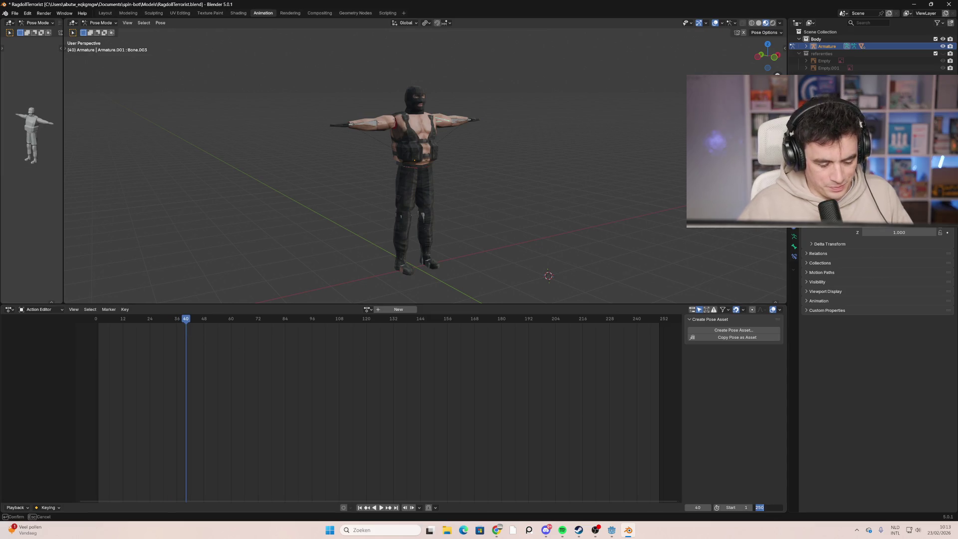
pyautogui.write('40')
pyautogui.press('Return')
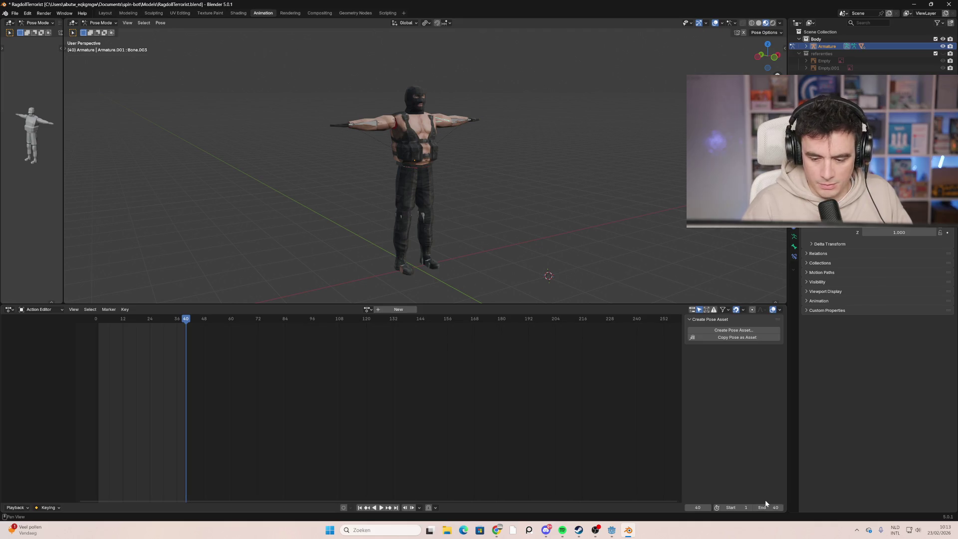
pyautogui.moveTo(331, 496)
pyautogui.mouseDown(button='middle')
pyautogui.moveTo(224, 427)
pyautogui.moveTo(391, 427)
pyautogui.moveTo(370, 430)
pyautogui.mouseUp(button='middle')
pyautogui.hotkey('shift', 'Left')
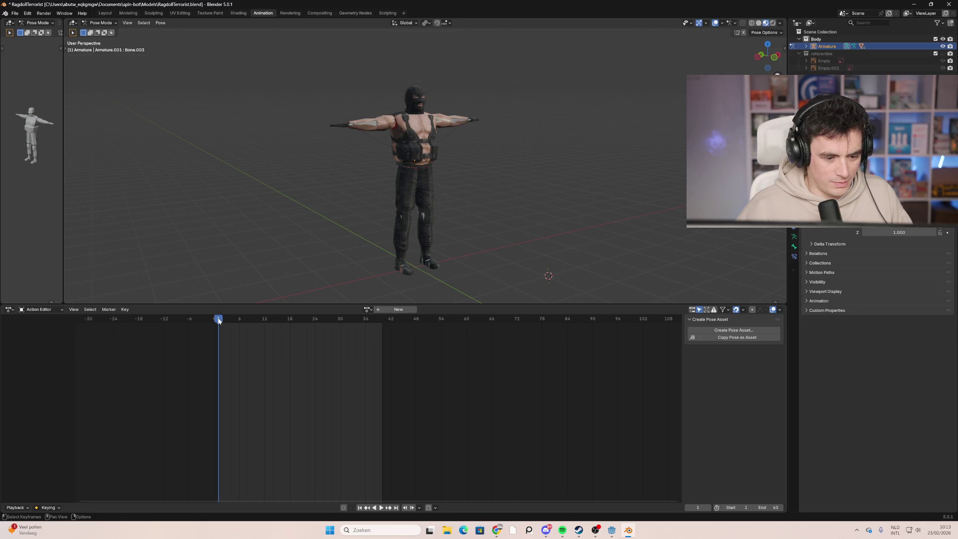
# Step: Enable X-ray and select the left upper arm bone in front view
pyautogui.moveTo(556, 88); pyautogui.dragTo(297, 268)
pyautogui.click(510, 223)
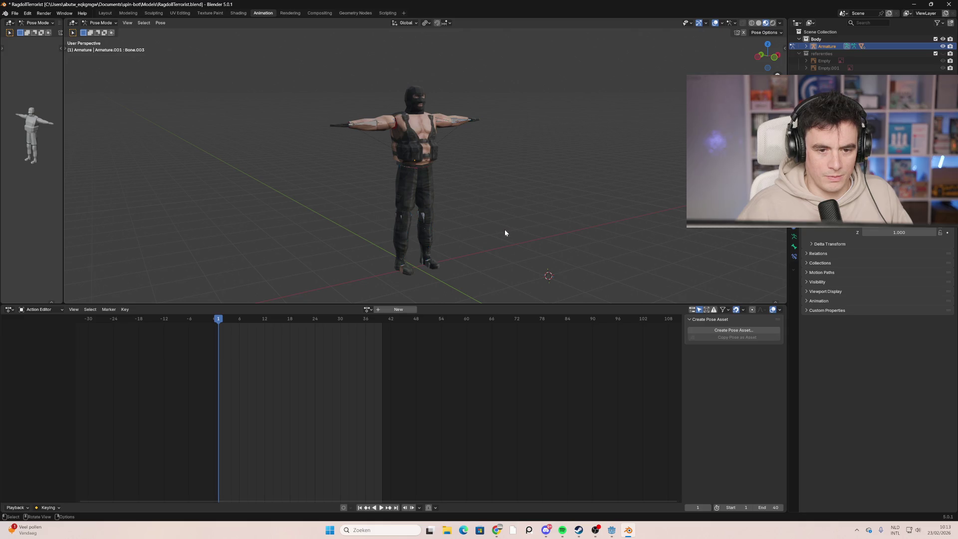
pyautogui.click(431, 169)
pyautogui.click(461, 120)
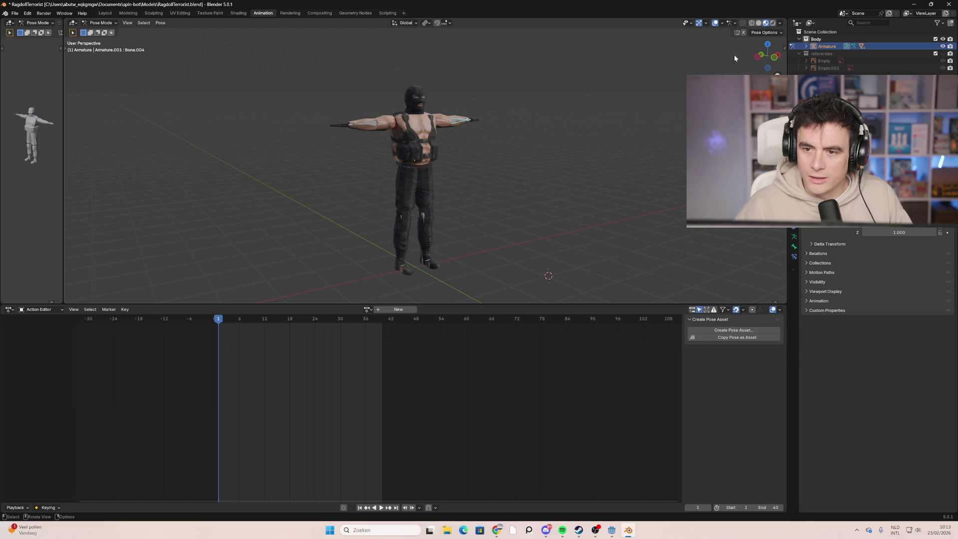
pyautogui.hotkey('alt', 'z')
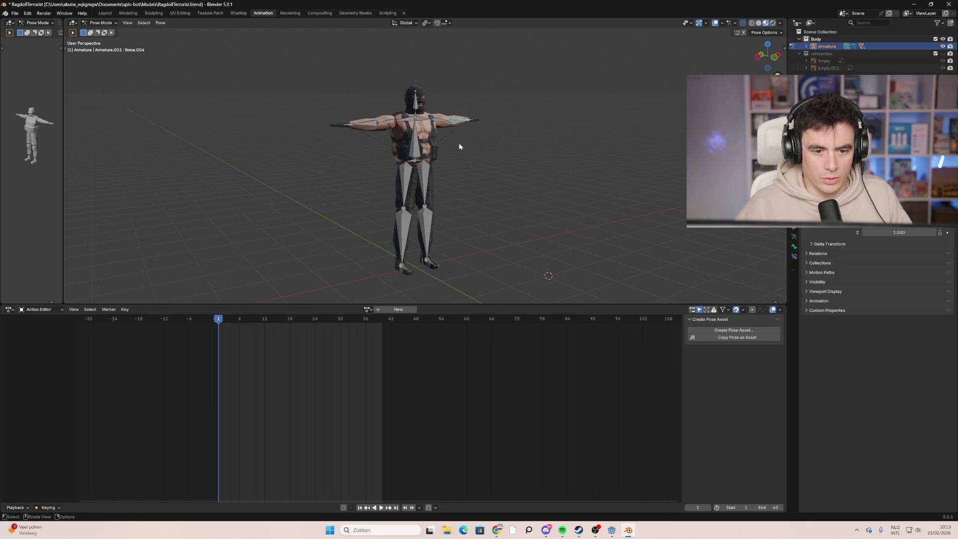
pyautogui.click(449, 126)
pyautogui.click(458, 125)
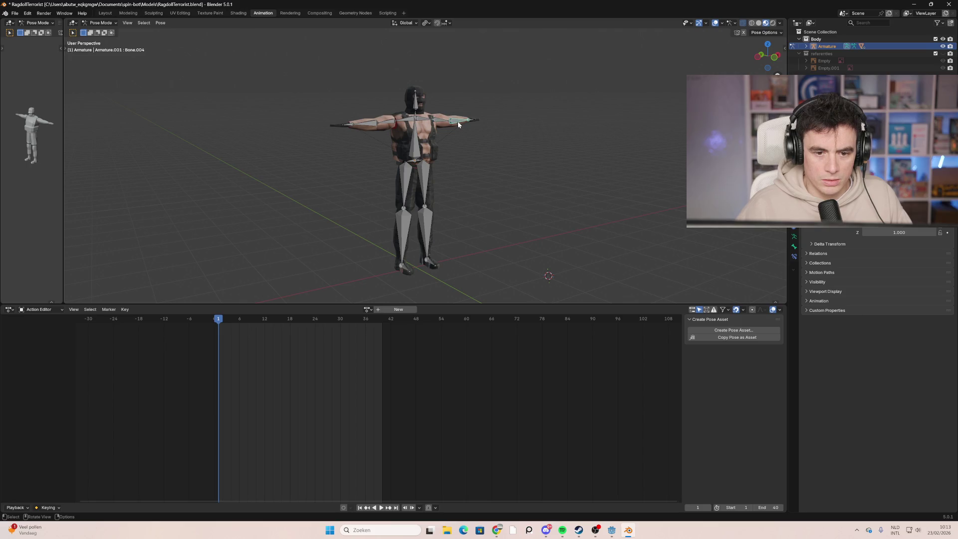
pyautogui.moveTo(493, 197)
pyautogui.mouseDown(button='middle')
pyautogui.moveTo(513, 196)
pyautogui.moveTo(456, 198)
pyautogui.moveTo(503, 196)
pyautogui.moveTo(460, 199)
pyautogui.moveTo(455, 180)
pyautogui.mouseUp(button='middle')
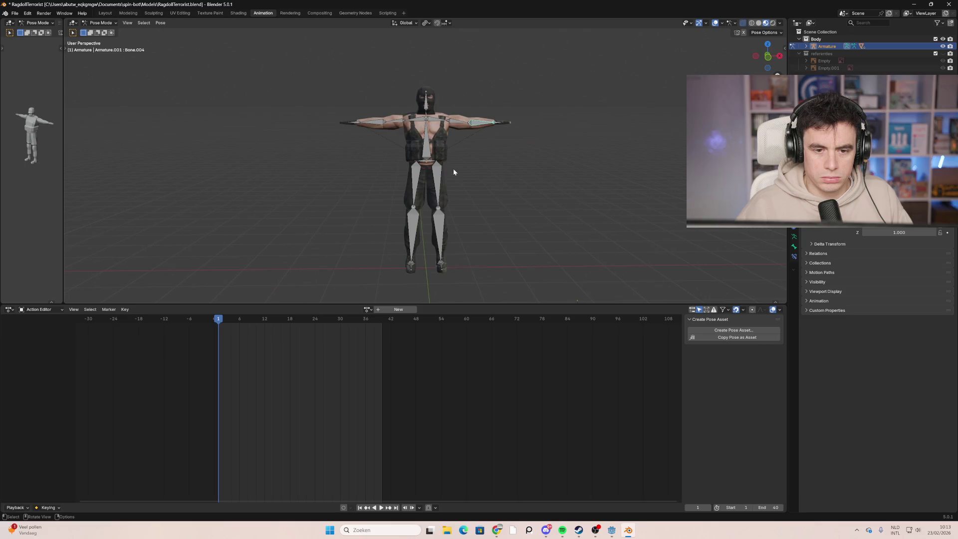
pyautogui.click(462, 124)
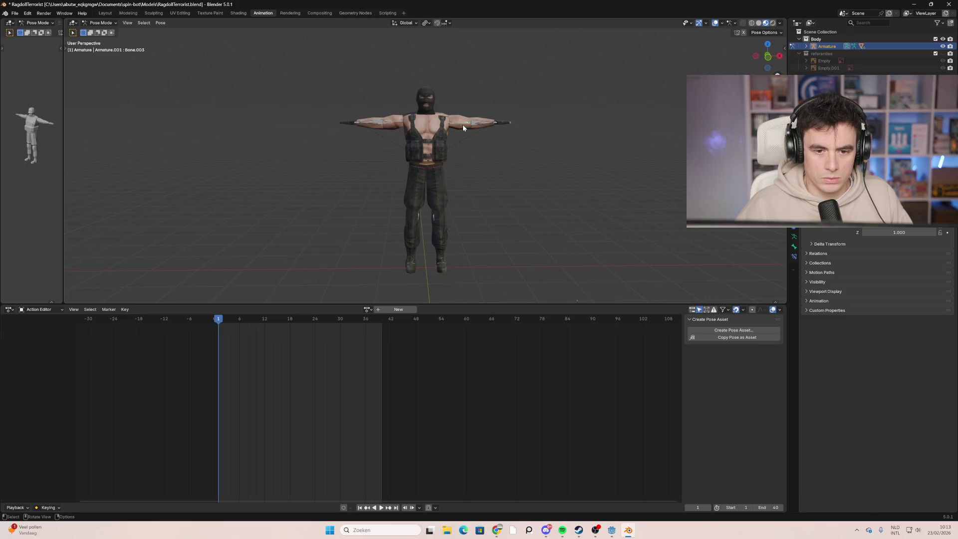
pyautogui.click(765, 57)
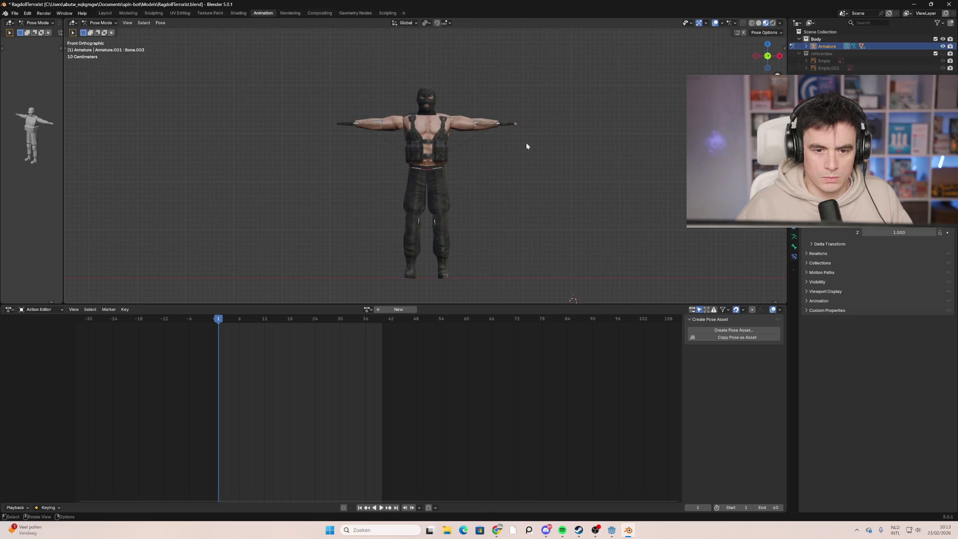
# Step: Rotate both upper arm bones down so the arms hang beside the body
pyautogui.press('r')
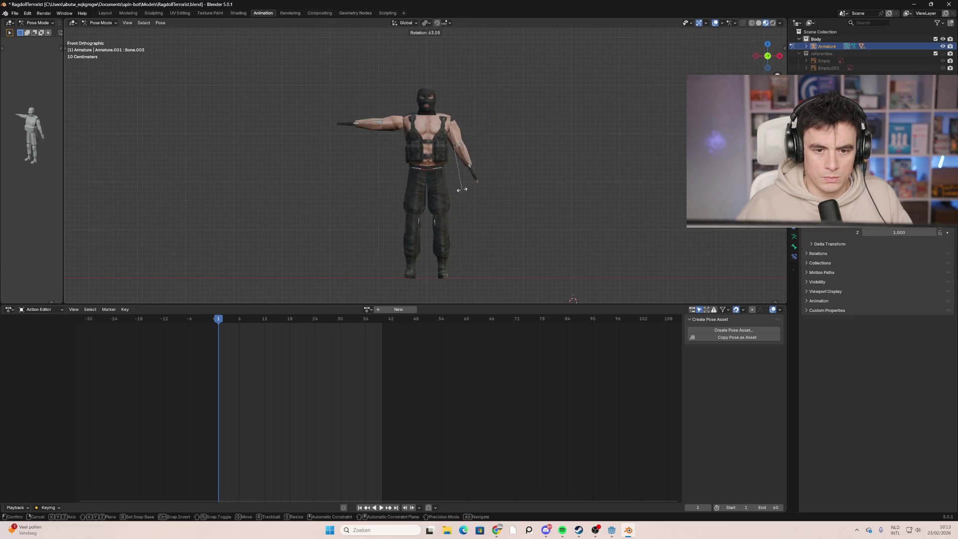
pyautogui.click(462, 189)
pyautogui.click(384, 124)
pyautogui.press('r')
pyautogui.rightClick(389, 126)
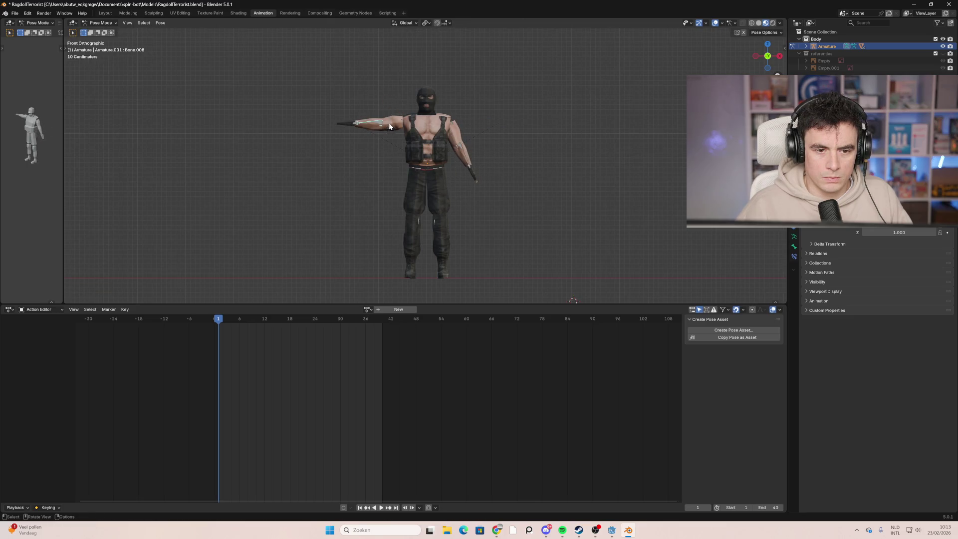
pyautogui.press('r')
pyautogui.click(394, 185)
pyautogui.moveTo(300, 151)
pyautogui.mouseDown(button='middle')
pyautogui.moveTo(396, 156)
pyautogui.moveTo(310, 163)
pyautogui.moveTo(410, 164)
pyautogui.moveTo(364, 160)
pyautogui.moveTo(303, 174)
pyautogui.moveTo(352, 169)
pyautogui.moveTo(319, 162)
pyautogui.moveTo(352, 156)
pyautogui.moveTo(400, 163)
pyautogui.moveTo(332, 167)
pyautogui.mouseUp(button='middle')
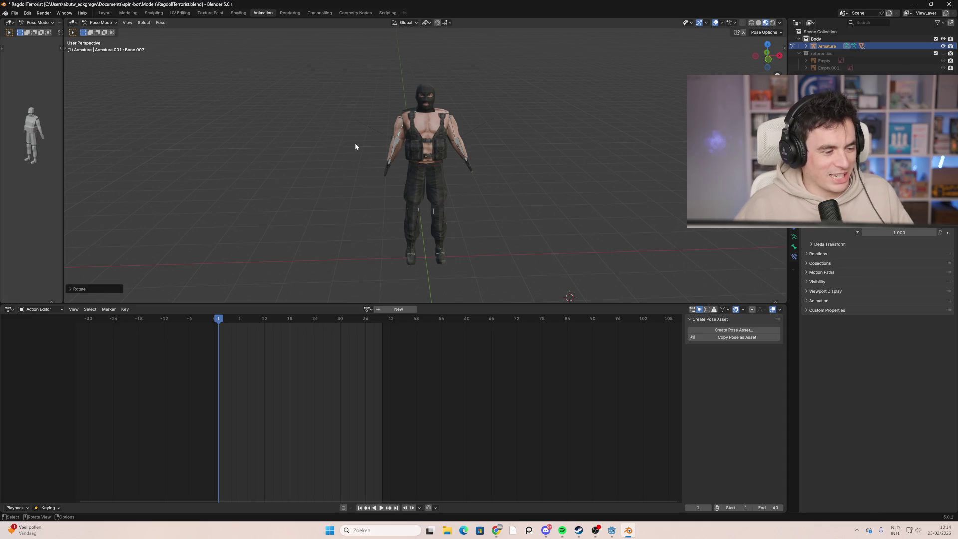
pyautogui.moveTo(372, 164)
pyautogui.mouseDown(button='middle')
pyautogui.moveTo(475, 159)
pyautogui.moveTo(359, 157)
pyautogui.moveTo(344, 134)
pyautogui.moveTo(423, 178)
pyautogui.moveTo(597, 201)
pyautogui.moveTo(488, 208)
pyautogui.moveTo(588, 209)
pyautogui.moveTo(521, 213)
pyautogui.moveTo(567, 215)
pyautogui.mouseUp(button='middle')
pyautogui.moveTo(489, 184)
pyautogui.mouseDown(button='middle')
pyautogui.moveTo(392, 184)
pyautogui.moveTo(391, 195)
pyautogui.moveTo(430, 168)
pyautogui.moveTo(551, 179)
pyautogui.mouseUp(button='middle')
pyautogui.click(400, 186)
pyautogui.click(429, 168)
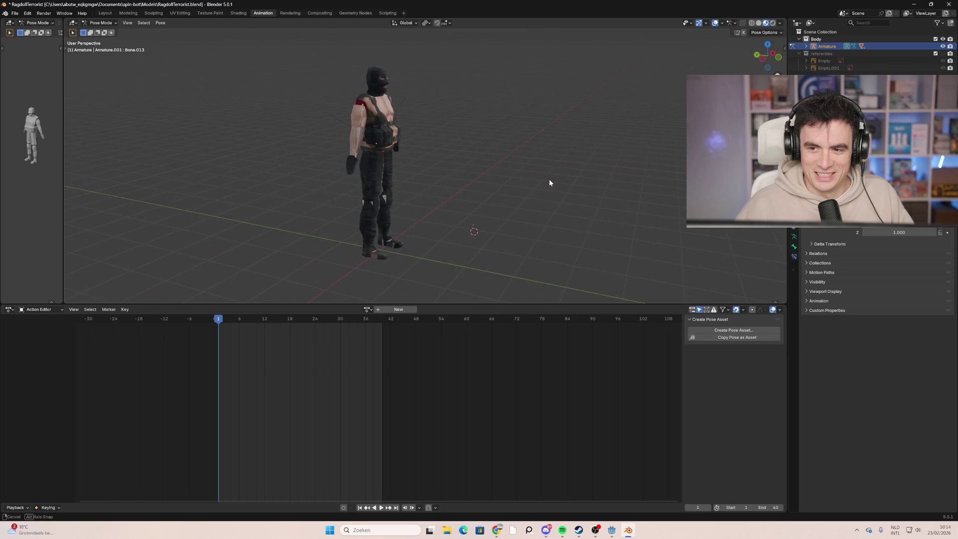
pyautogui.click(374, 184)
pyautogui.moveTo(424, 201)
pyautogui.mouseDown(button='middle')
pyautogui.moveTo(451, 199)
pyautogui.moveTo(366, 203)
pyautogui.moveTo(471, 203)
pyautogui.moveTo(378, 206)
pyautogui.moveTo(450, 199)
pyautogui.moveTo(430, 152)
pyautogui.moveTo(455, 206)
pyautogui.moveTo(381, 210)
pyautogui.moveTo(383, 199)
pyautogui.moveTo(423, 199)
pyautogui.mouseUp(button='middle')
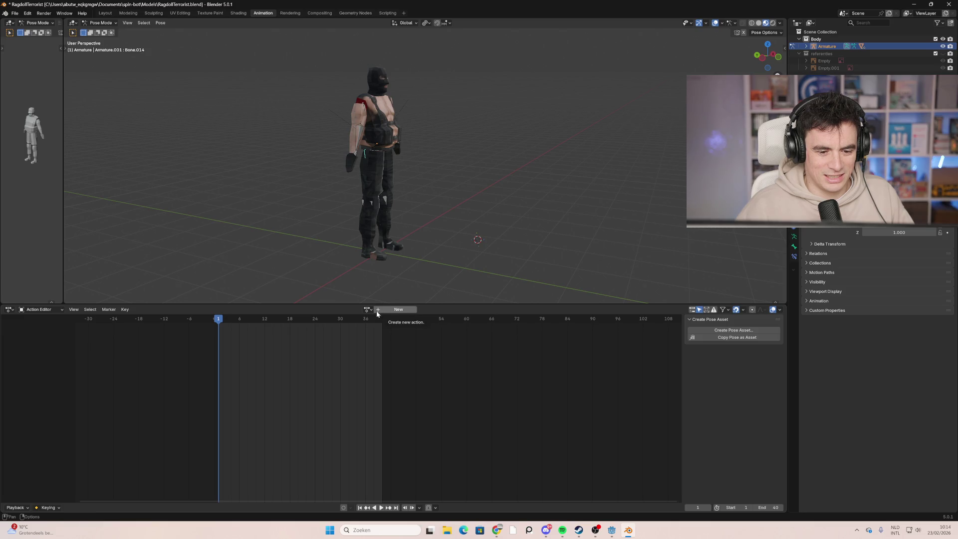
# Step: Add a new action, name it 'Loop', and select all of the character's bones
pyautogui.click(395, 309)
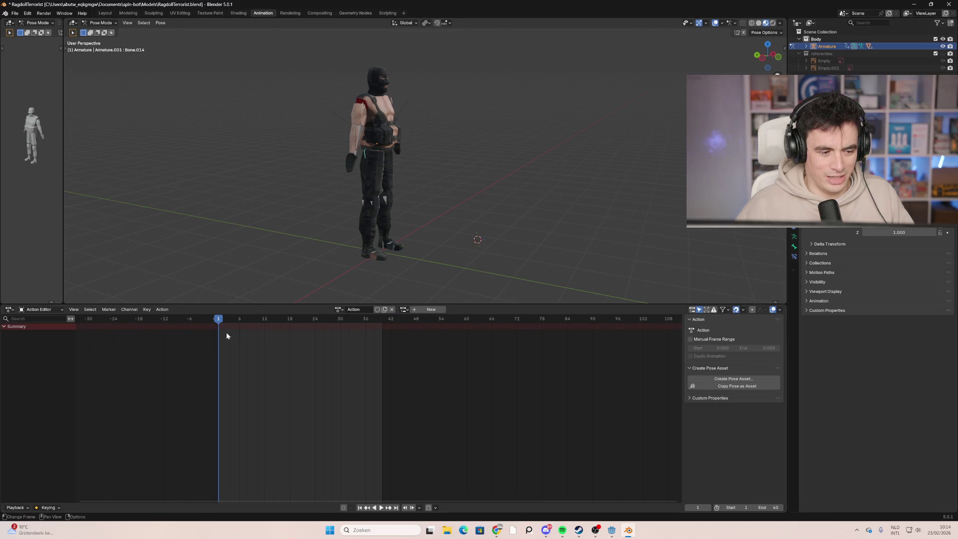
pyautogui.click(359, 309)
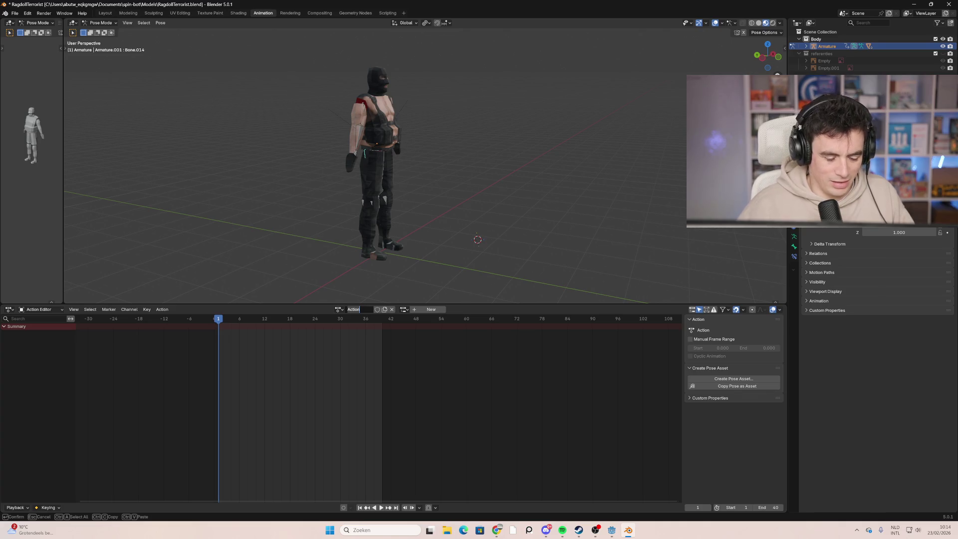
pyautogui.write('Leep')
pyautogui.press('Return')
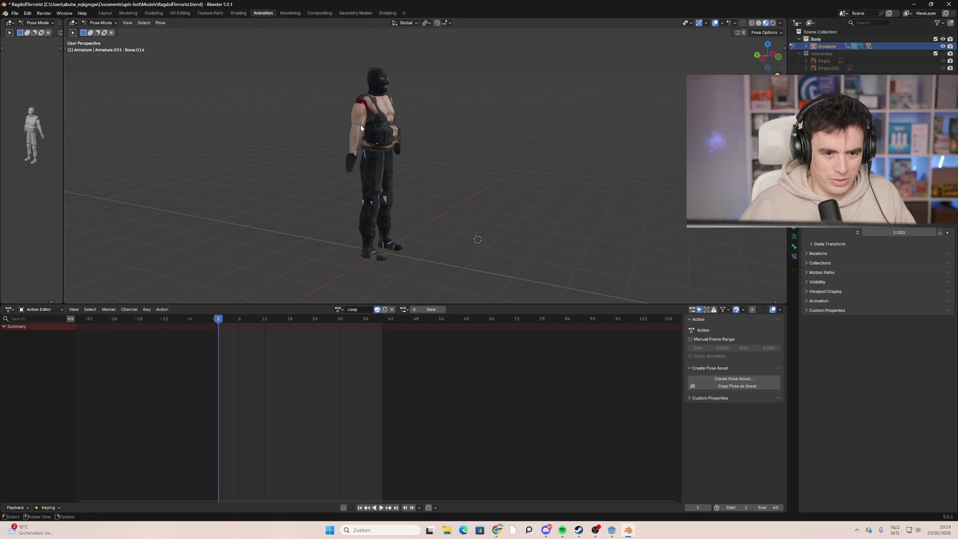
pyautogui.press('a')
pyautogui.moveTo(411, 201); pyautogui.dragTo(409, 193, button='middle')
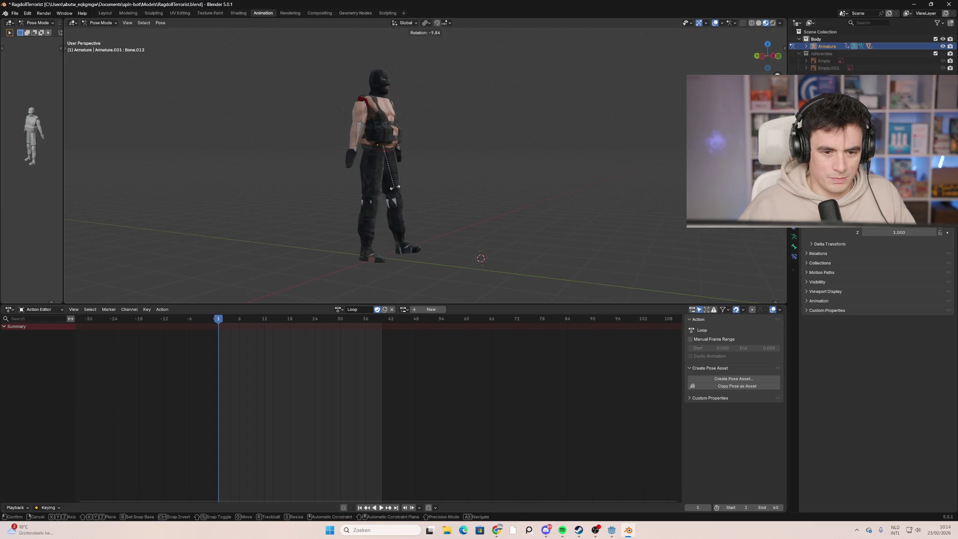
# Step: In side view, swing one leg forward and rotate the other thigh back
pyautogui.click(774, 57)
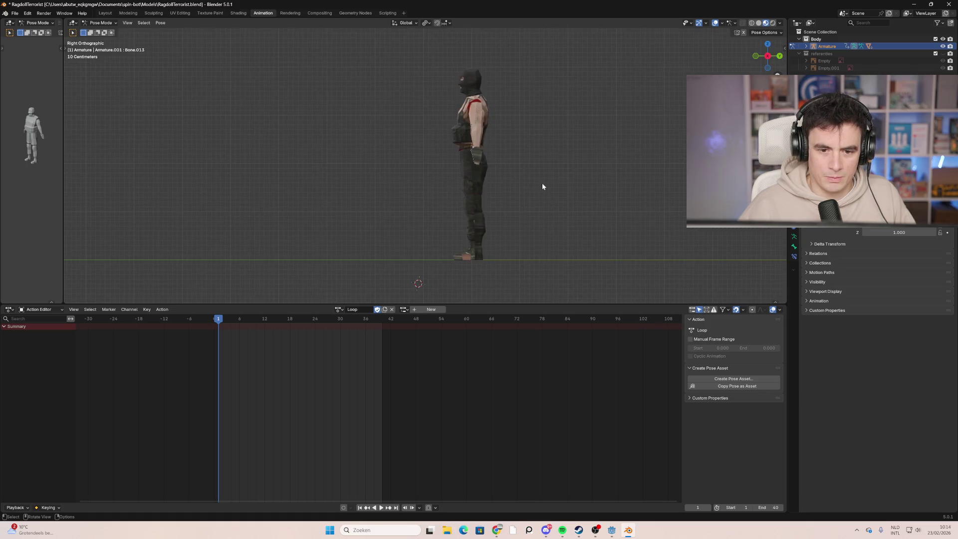
pyautogui.click(772, 59)
pyautogui.click(379, 183)
pyautogui.press('r')
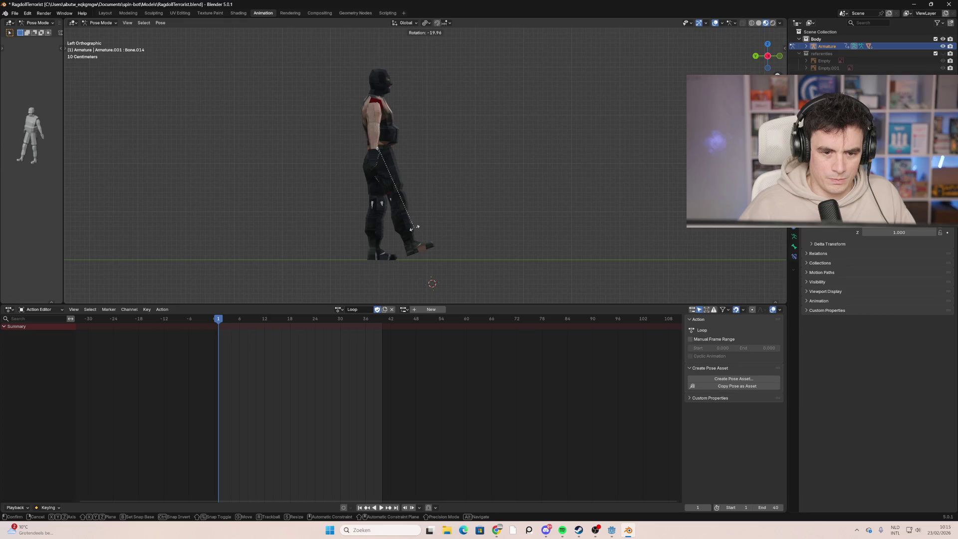
pyautogui.click(413, 228)
pyautogui.click(376, 197)
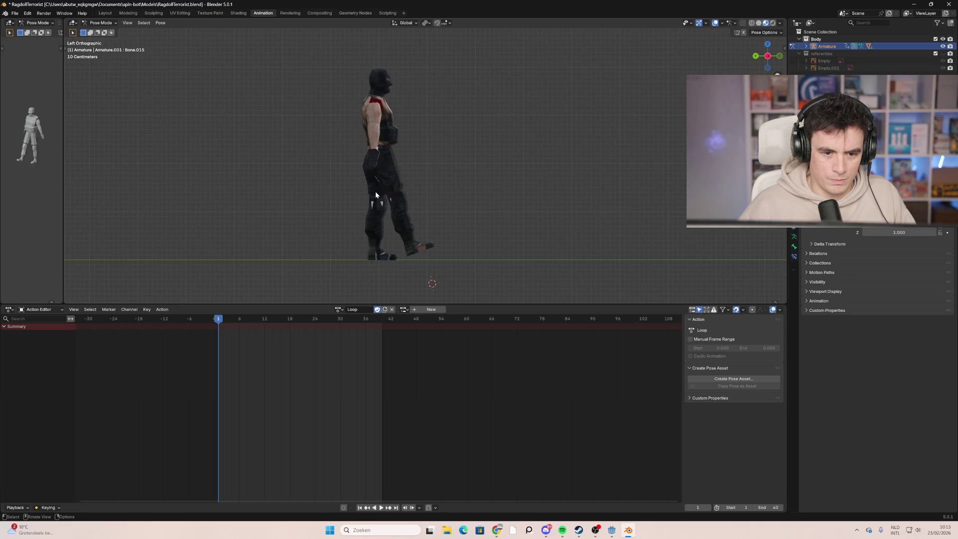
pyautogui.hotkey('alt', 'z')
pyautogui.click(379, 177)
pyautogui.press('r')
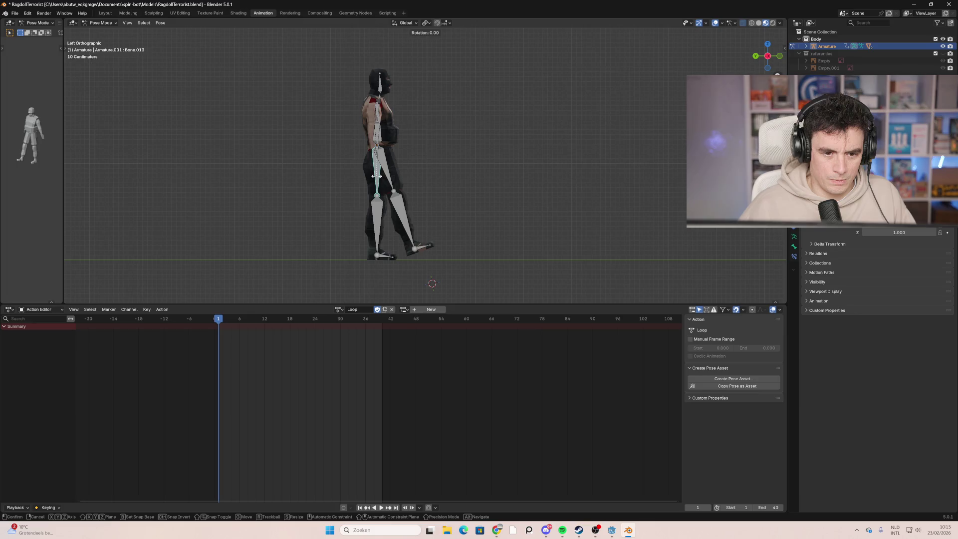
pyautogui.click(367, 177)
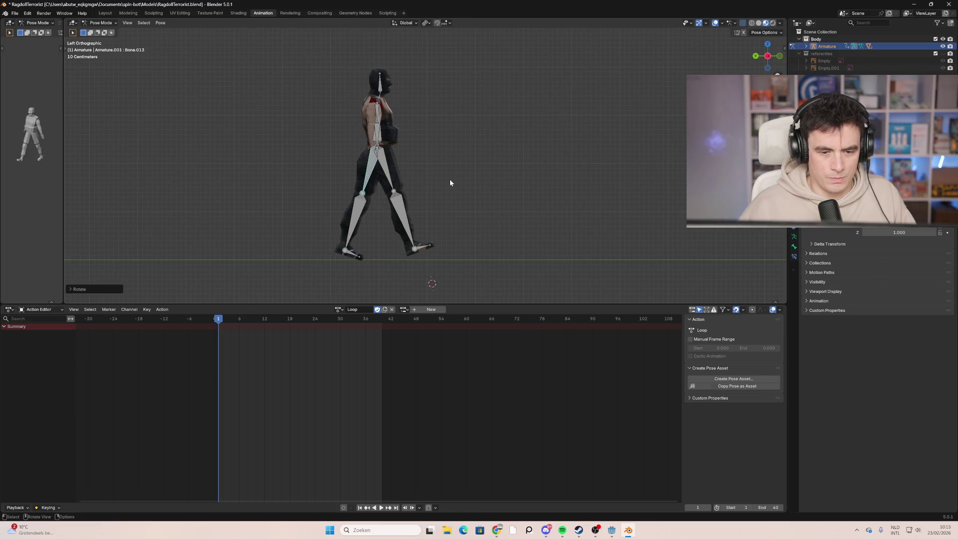
# Step: Slightly adjust the front leg, then keyframe all bones at frame 1
pyautogui.click(407, 226)
pyautogui.press('r')
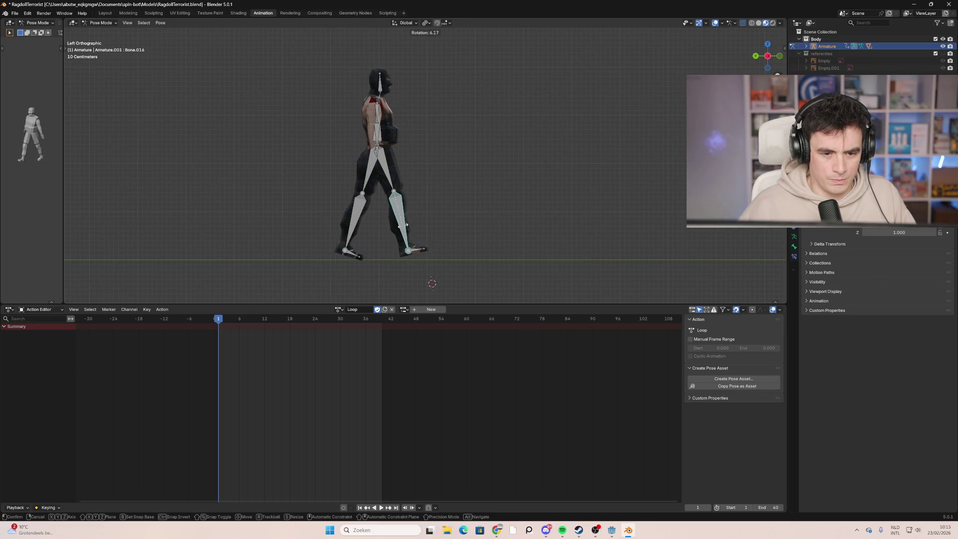
pyautogui.rightClick(427, 219)
pyautogui.click(388, 179)
pyautogui.press('r')
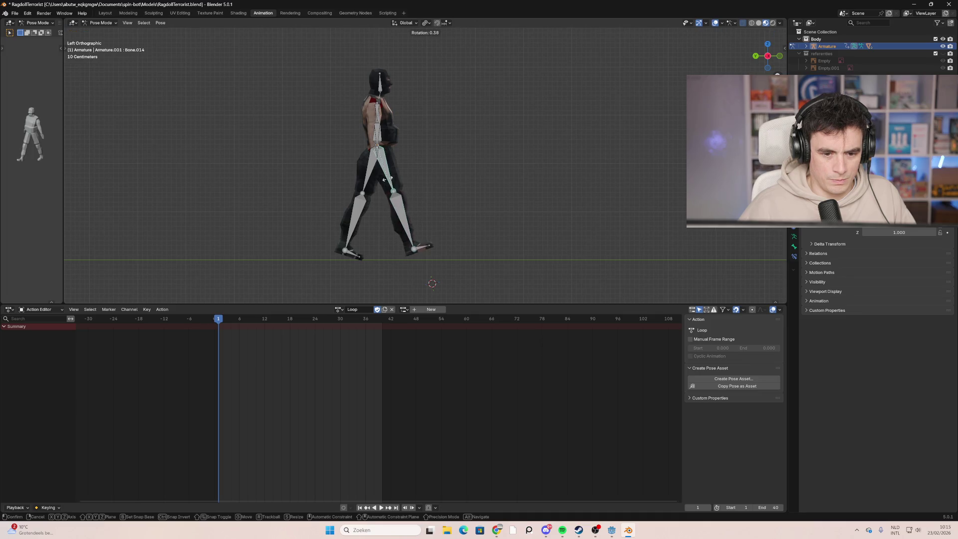
pyautogui.click(388, 183)
pyautogui.click(383, 248)
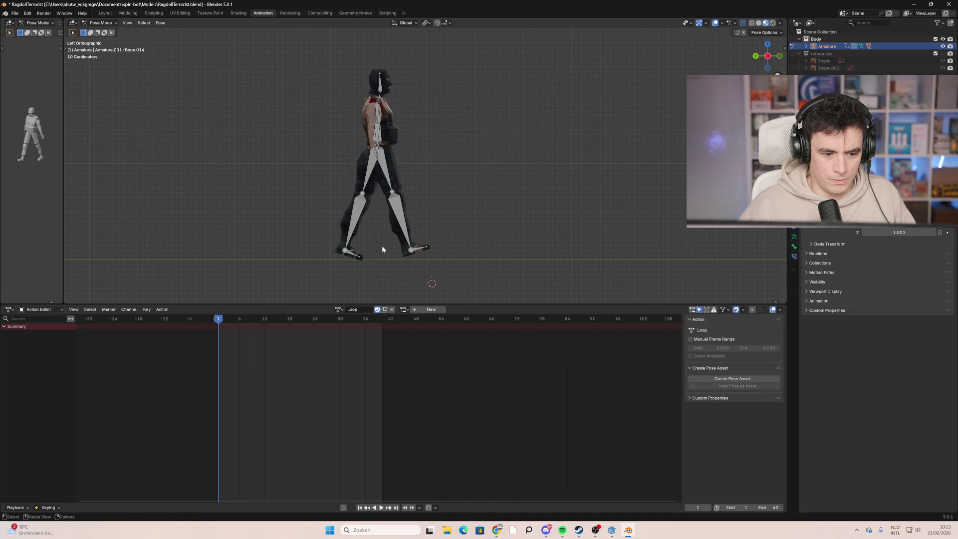
pyautogui.press('a')
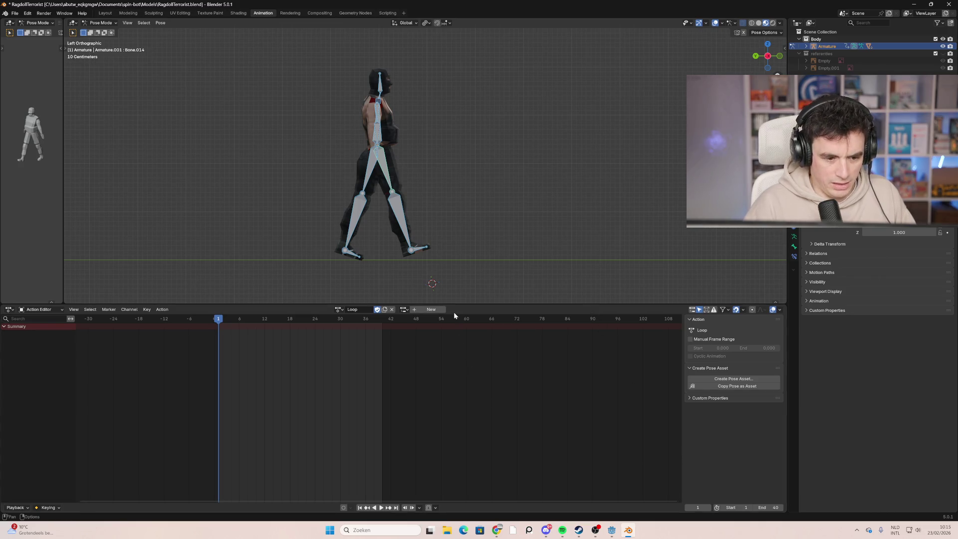
pyautogui.rightClick(417, 183)
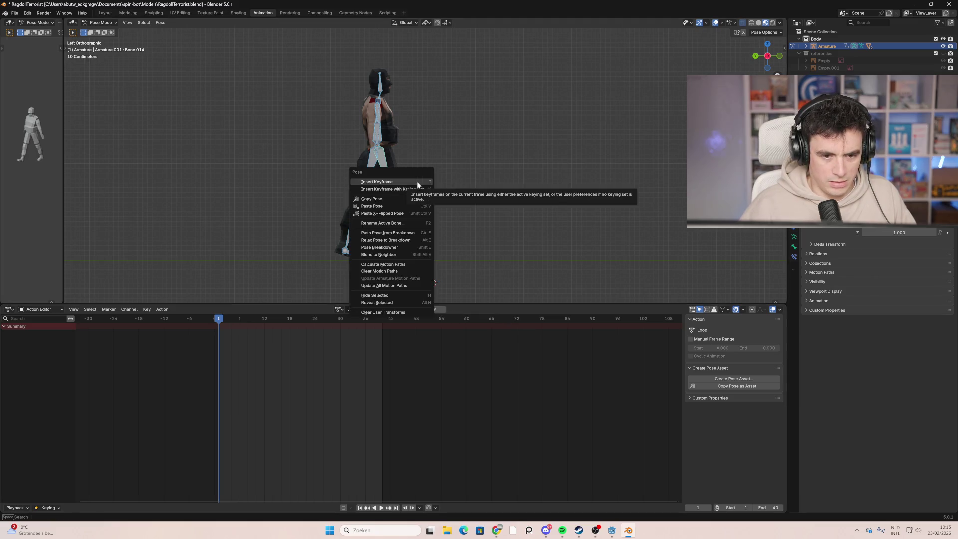
pyautogui.click(417, 182)
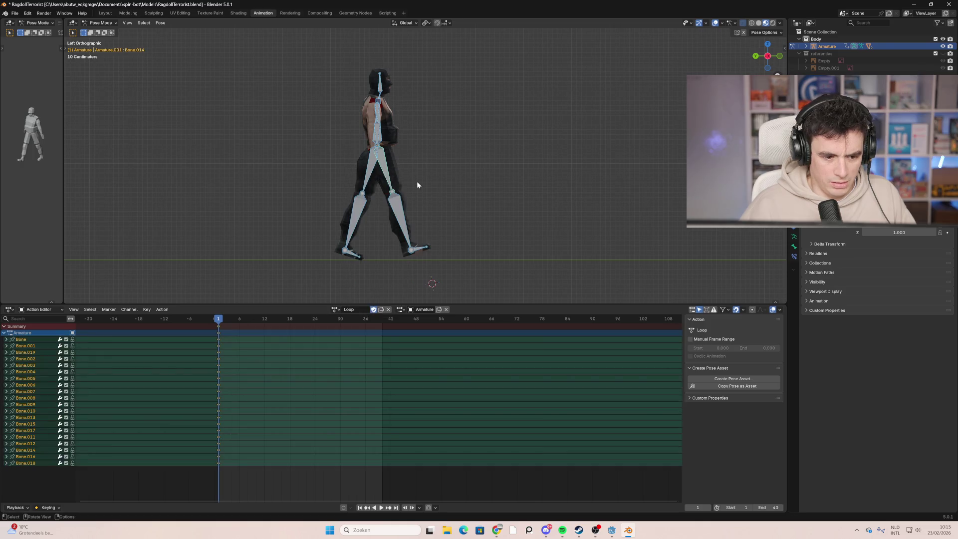
# Step: Rotate shoulder Bone.003 and forearm Bone.004 from the right side view
pyautogui.moveTo(528, 175)
pyautogui.mouseDown(button='middle')
pyautogui.moveTo(400, 196)
pyautogui.moveTo(516, 198)
pyautogui.moveTo(505, 188)
pyautogui.mouseUp(button='middle')
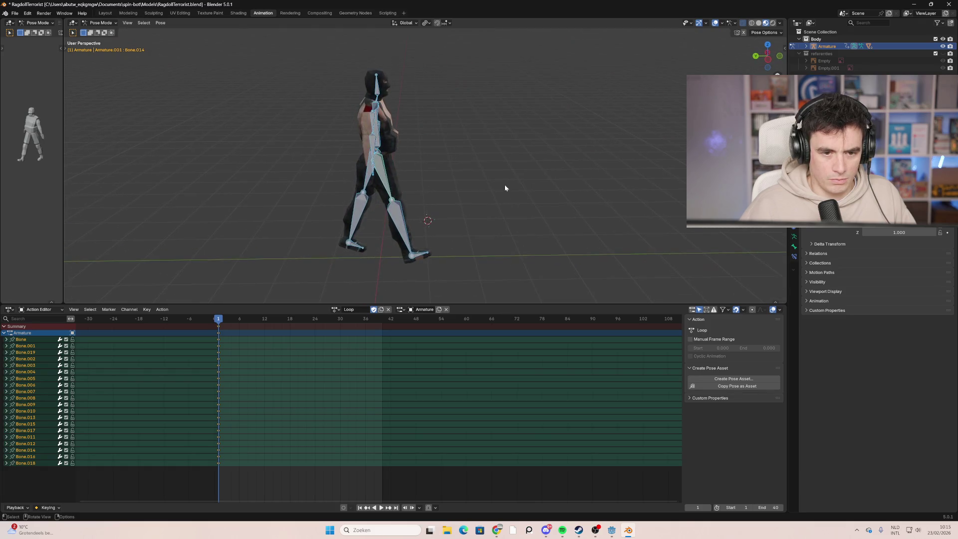
pyautogui.click(373, 128)
pyautogui.moveTo(375, 128)
pyautogui.mouseDown(button='middle')
pyautogui.moveTo(460, 200)
pyautogui.moveTo(316, 203)
pyautogui.moveTo(332, 197)
pyautogui.mouseUp(button='middle')
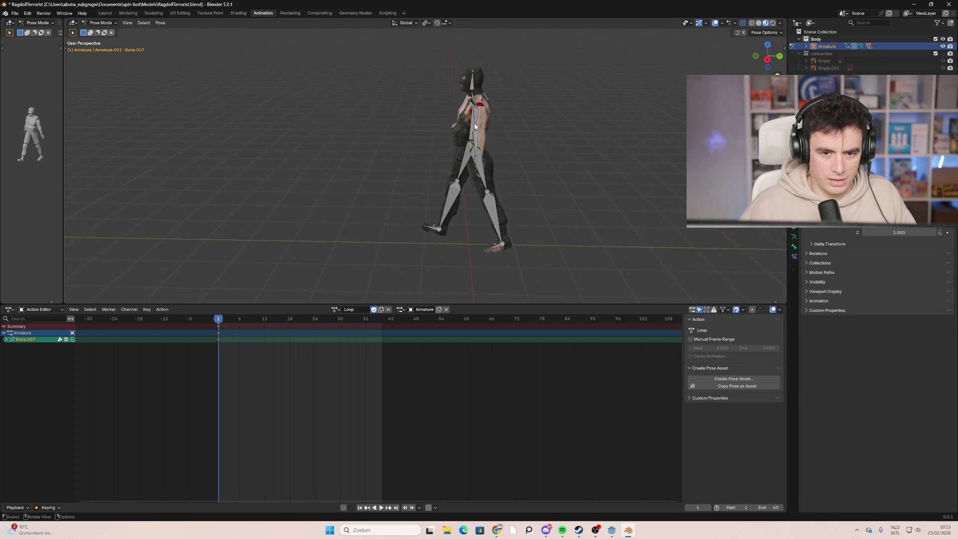
pyautogui.click(476, 116)
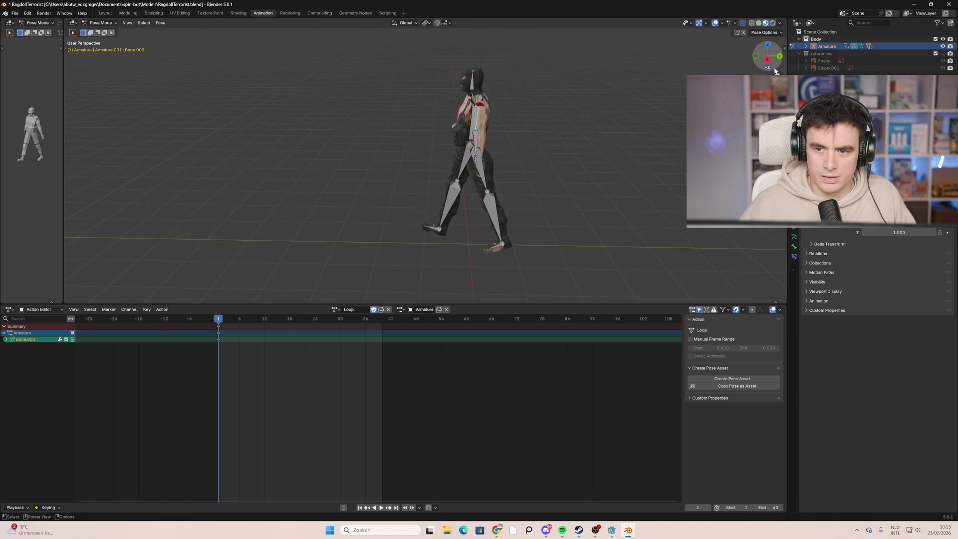
pyautogui.click(767, 60)
pyautogui.press('r')
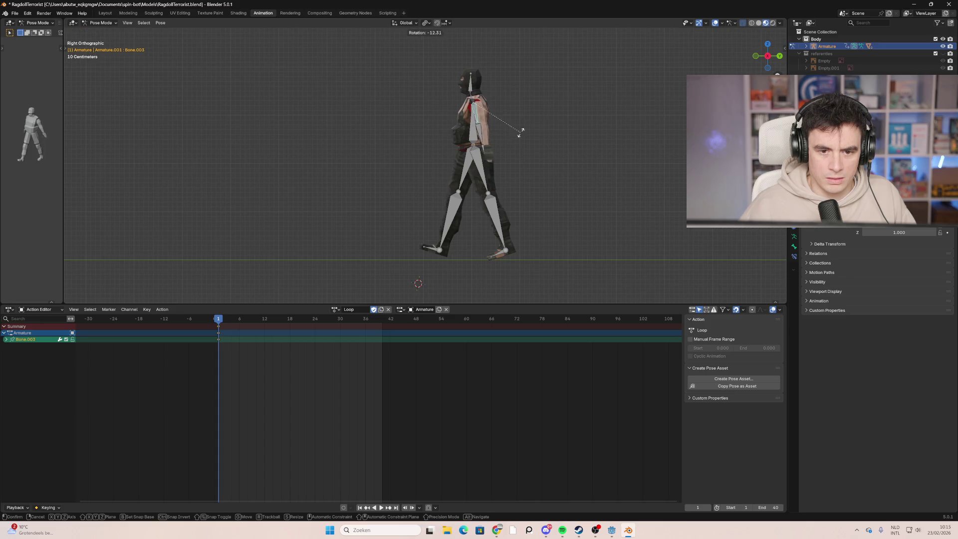
pyautogui.click(532, 128)
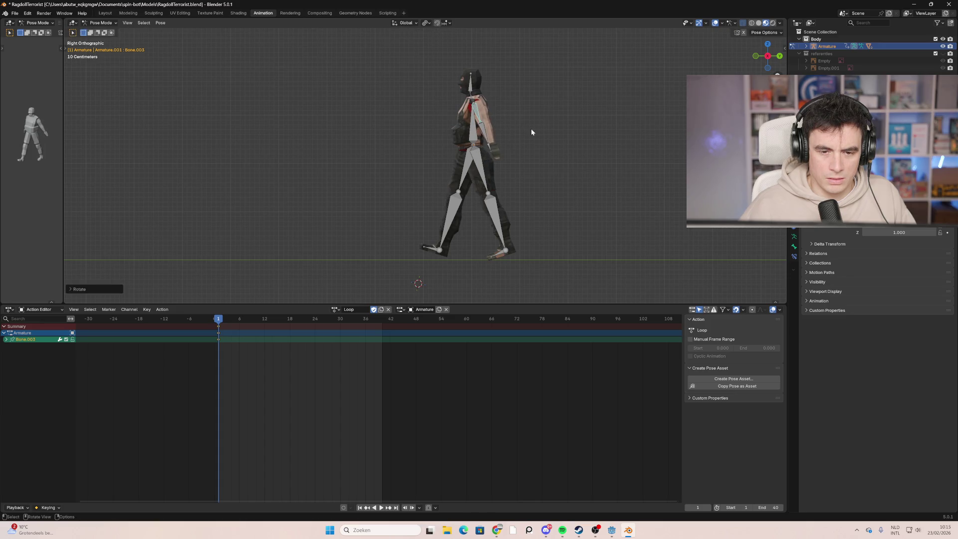
pyautogui.click(484, 134)
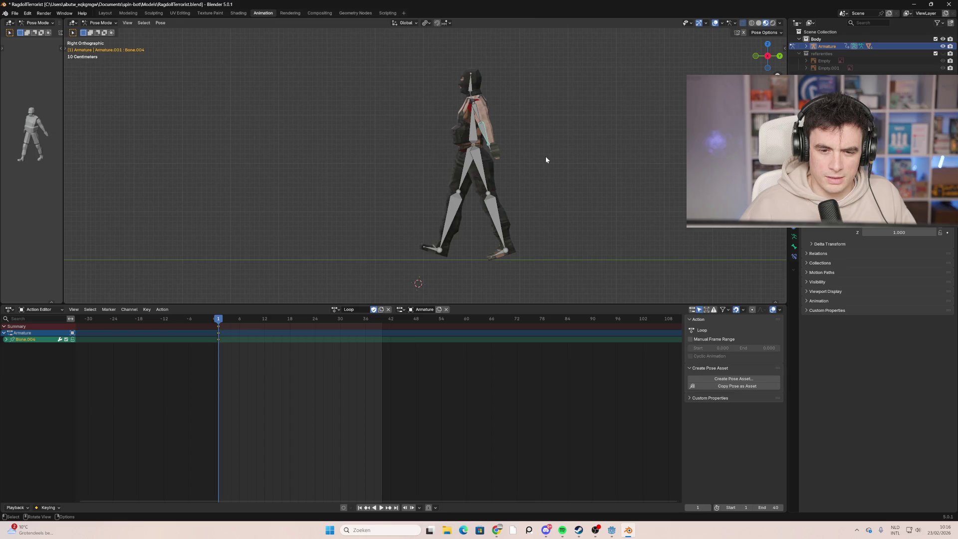
pyautogui.press('r')
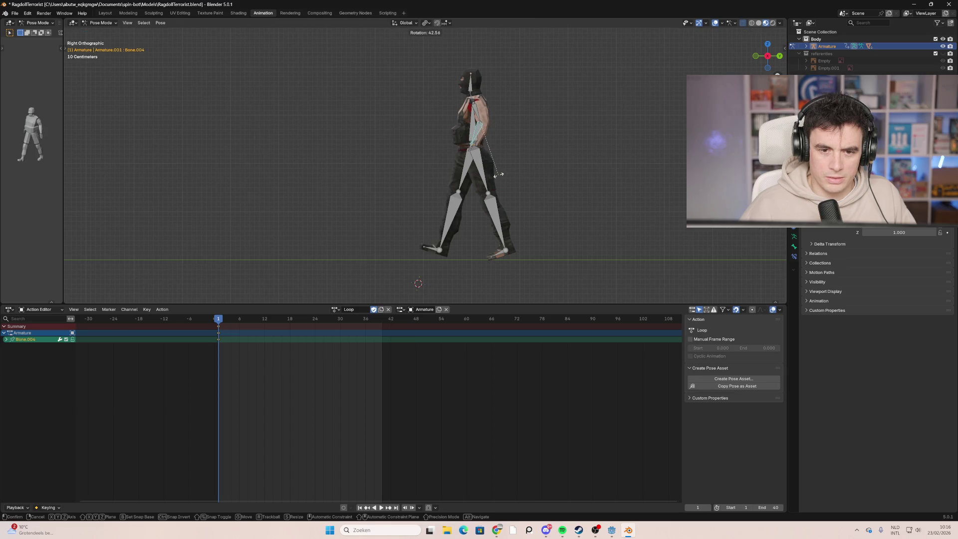
pyautogui.click(531, 177)
pyautogui.press('r')
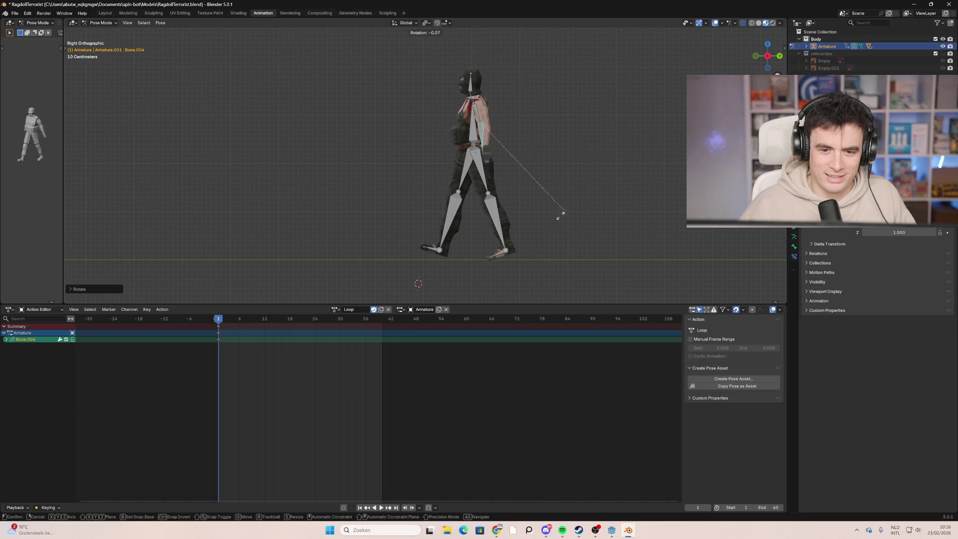
pyautogui.click(461, 215)
# Step: Refine the forearm from the front and rotate the other arm's Bone.007 from the left side
pyautogui.moveTo(461, 215)
pyautogui.mouseDown(button='middle')
pyautogui.moveTo(375, 214)
pyautogui.moveTo(505, 214)
pyautogui.moveTo(412, 226)
pyautogui.moveTo(449, 180)
pyautogui.moveTo(519, 157)
pyautogui.moveTo(403, 219)
pyautogui.moveTo(444, 213)
pyautogui.moveTo(419, 220)
pyautogui.mouseUp(button='middle')
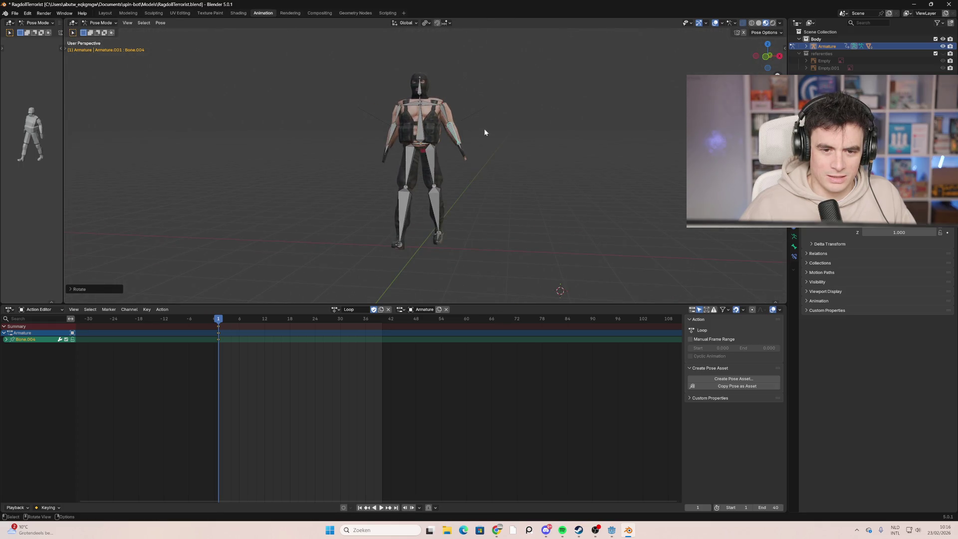
pyautogui.click(767, 57)
pyautogui.press('r')
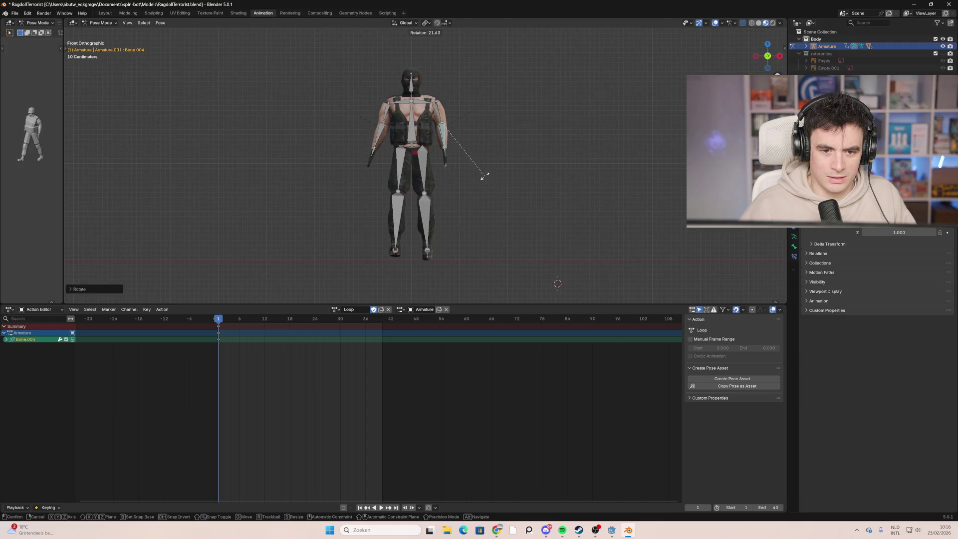
pyautogui.click(498, 173)
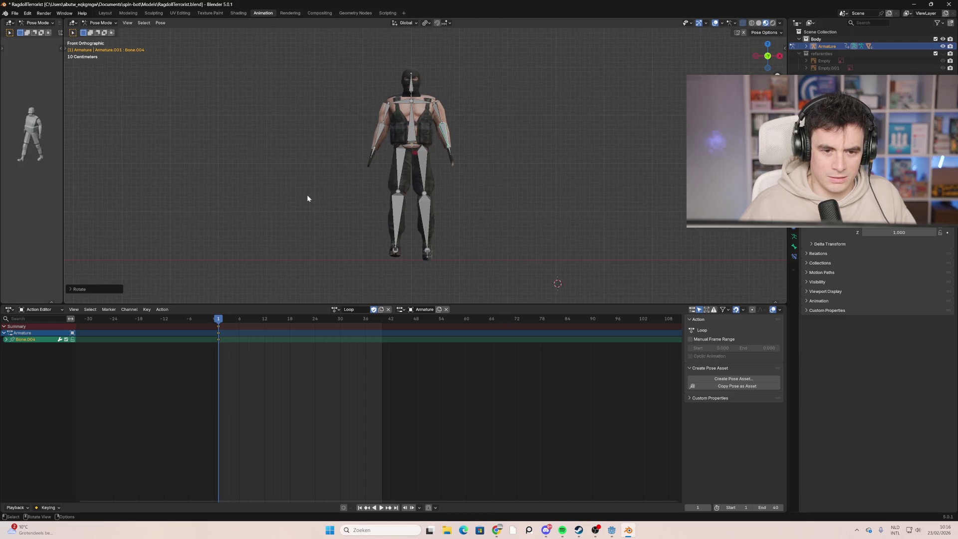
pyautogui.click(756, 57)
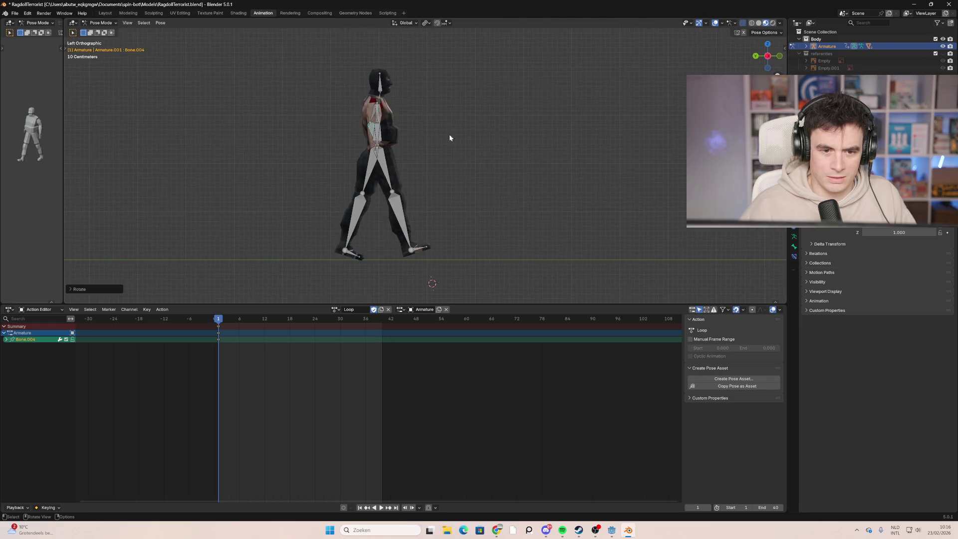
pyautogui.click(378, 119)
pyautogui.press('r')
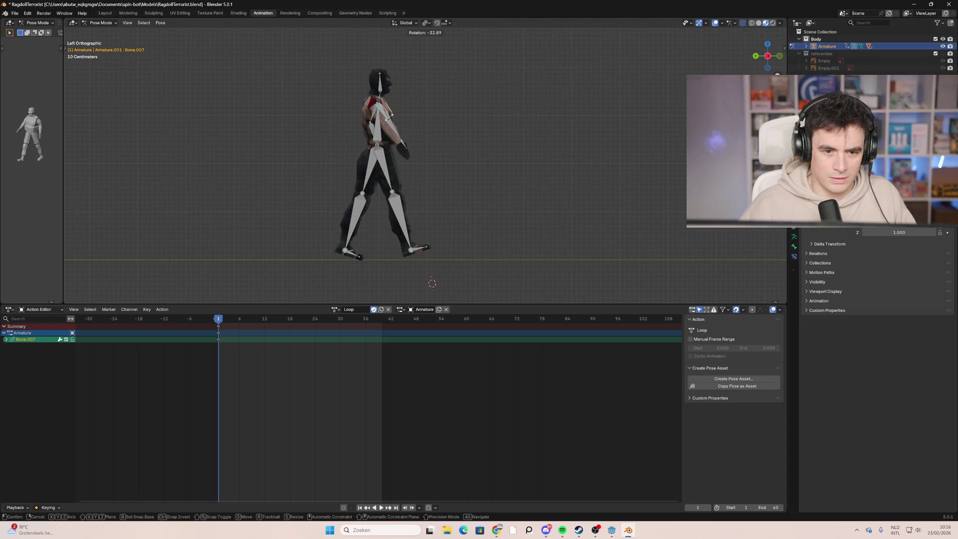
pyautogui.click(390, 117)
pyautogui.moveTo(390, 117)
pyautogui.mouseDown(button='middle')
pyautogui.moveTo(484, 202)
pyautogui.moveTo(441, 206)
pyautogui.moveTo(471, 203)
pyautogui.moveTo(505, 175)
pyautogui.mouseUp(button='middle')
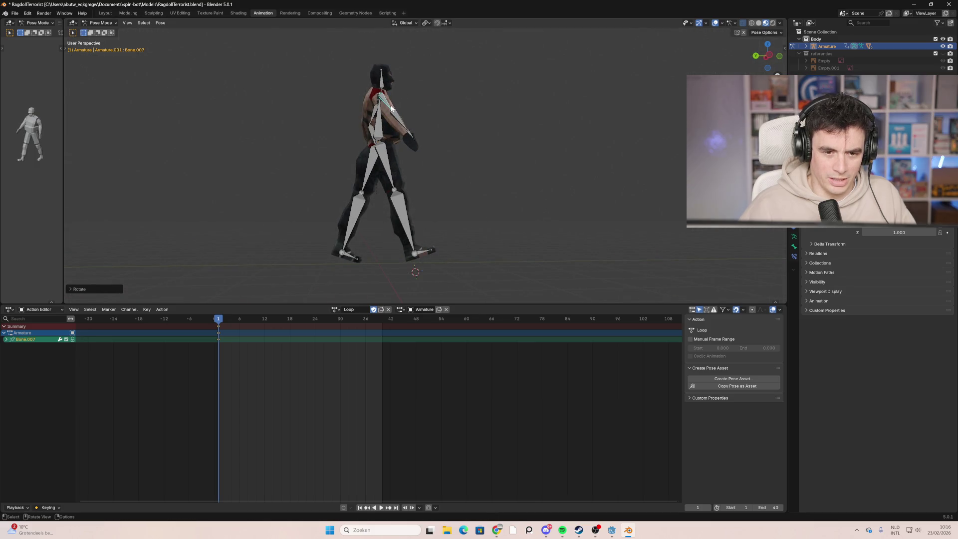
pyautogui.click(769, 56)
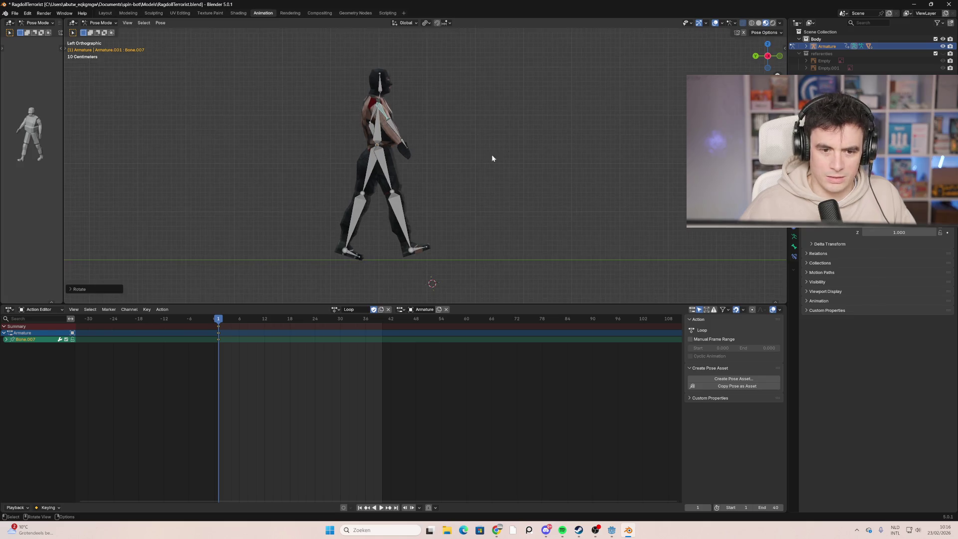
pyautogui.press('r')
pyautogui.click(358, 175)
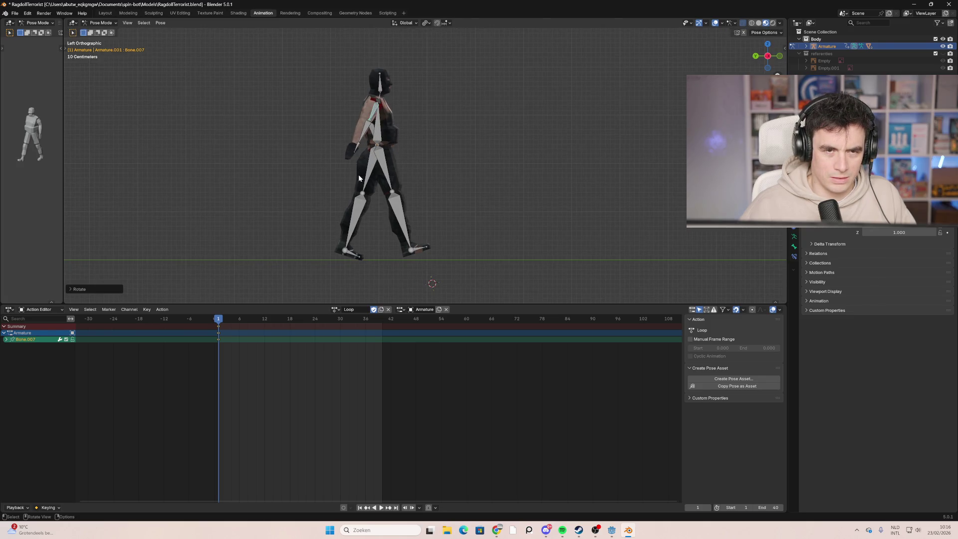
# Step: Readjust shoulder Bone.003's rotation from the right side view
pyautogui.moveTo(526, 205)
pyautogui.mouseDown(button='middle')
pyautogui.moveTo(375, 223)
pyautogui.moveTo(519, 125)
pyautogui.mouseUp(button='middle')
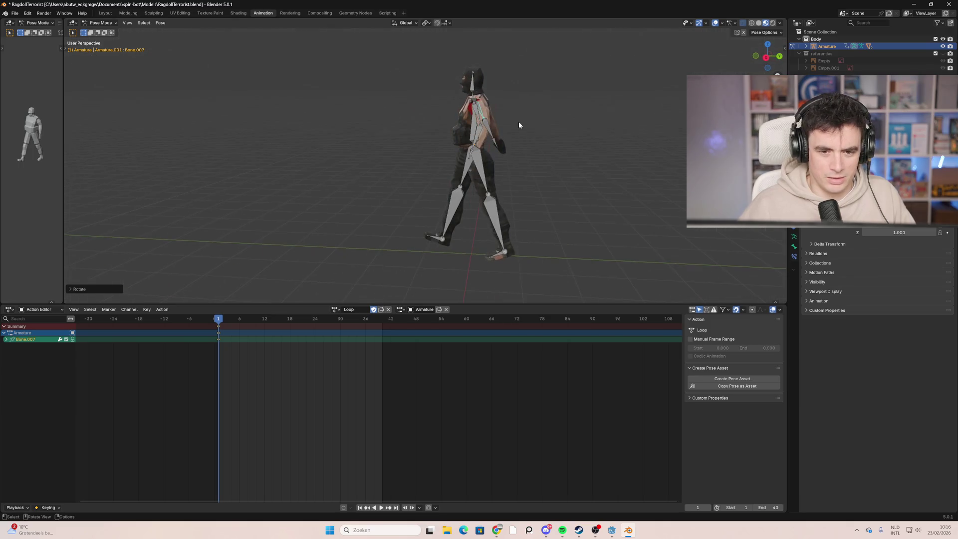
pyautogui.click(478, 115)
pyautogui.click(765, 58)
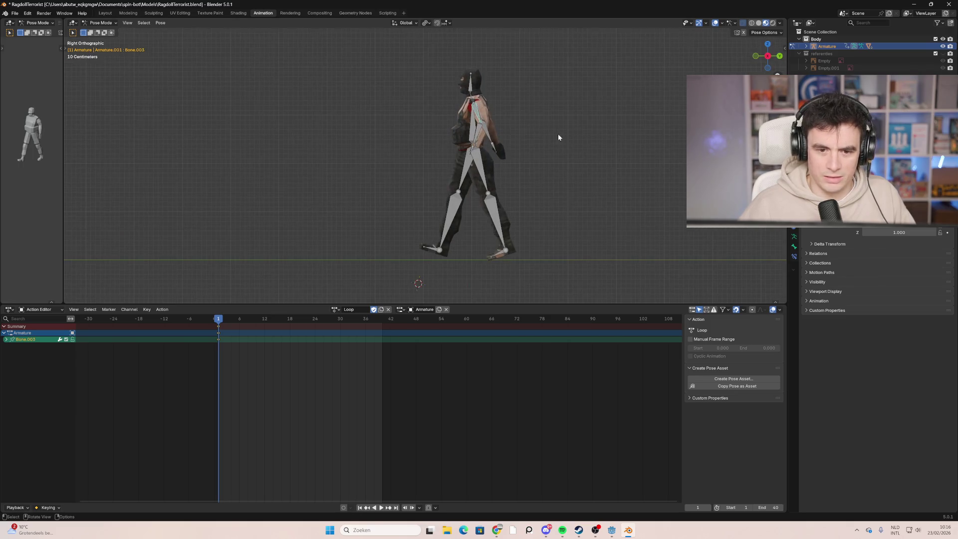
pyautogui.press('r')
pyautogui.click(491, 146)
pyautogui.moveTo(379, 158)
pyautogui.mouseDown(button='middle')
pyautogui.moveTo(356, 159)
pyautogui.moveTo(580, 163)
pyautogui.moveTo(510, 176)
pyautogui.moveTo(360, 172)
pyautogui.moveTo(365, 158)
pyautogui.moveTo(525, 163)
pyautogui.moveTo(388, 171)
pyautogui.moveTo(474, 181)
pyautogui.moveTo(490, 166)
pyautogui.moveTo(321, 169)
pyautogui.moveTo(502, 172)
pyautogui.moveTo(439, 185)
pyautogui.moveTo(404, 179)
pyautogui.moveTo(420, 173)
pyautogui.moveTo(398, 177)
pyautogui.moveTo(531, 178)
pyautogui.moveTo(438, 188)
pyautogui.moveTo(528, 185)
pyautogui.moveTo(500, 182)
pyautogui.moveTo(517, 176)
pyautogui.mouseUp(button='middle')
# Step: With X-ray on, rotate lower-leg Bone.015, then select all bones Bone through Bone.018
pyautogui.hotkey('alt', 'z')
pyautogui.moveTo(453, 184)
pyautogui.mouseDown(button='middle')
pyautogui.moveTo(319, 194)
pyautogui.moveTo(296, 183)
pyautogui.mouseUp(button='middle')
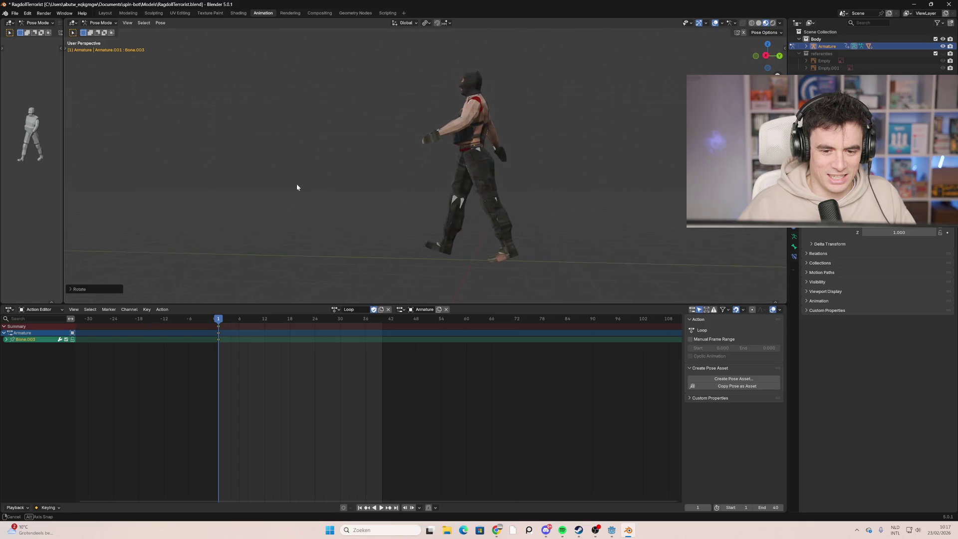
pyautogui.hotkey('alt', 'z')
pyautogui.click(505, 232)
pyautogui.press('r')
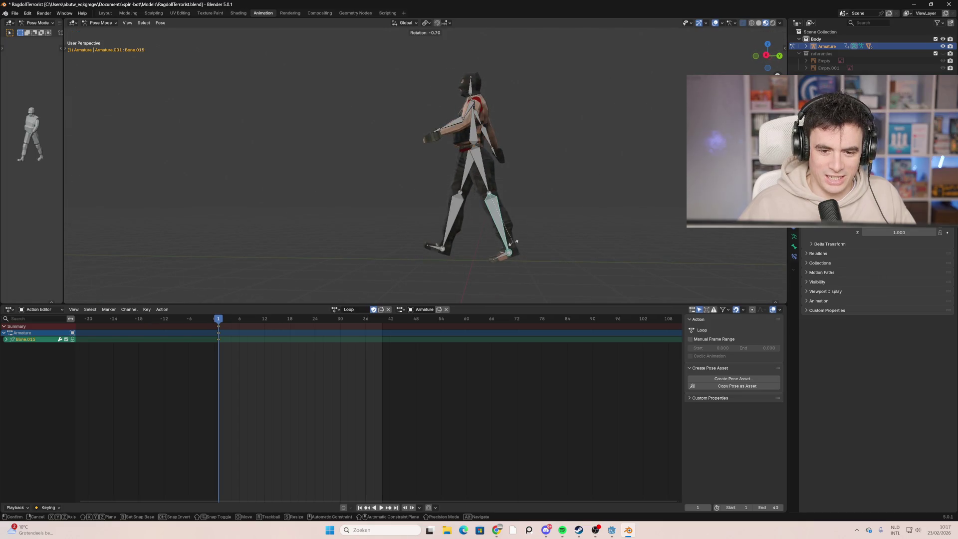
pyautogui.click(524, 236)
pyautogui.moveTo(340, 235)
pyautogui.mouseDown(button='middle')
pyautogui.moveTo(456, 227)
pyautogui.moveTo(528, 232)
pyautogui.moveTo(534, 241)
pyautogui.moveTo(363, 294)
pyautogui.mouseUp(button='middle')
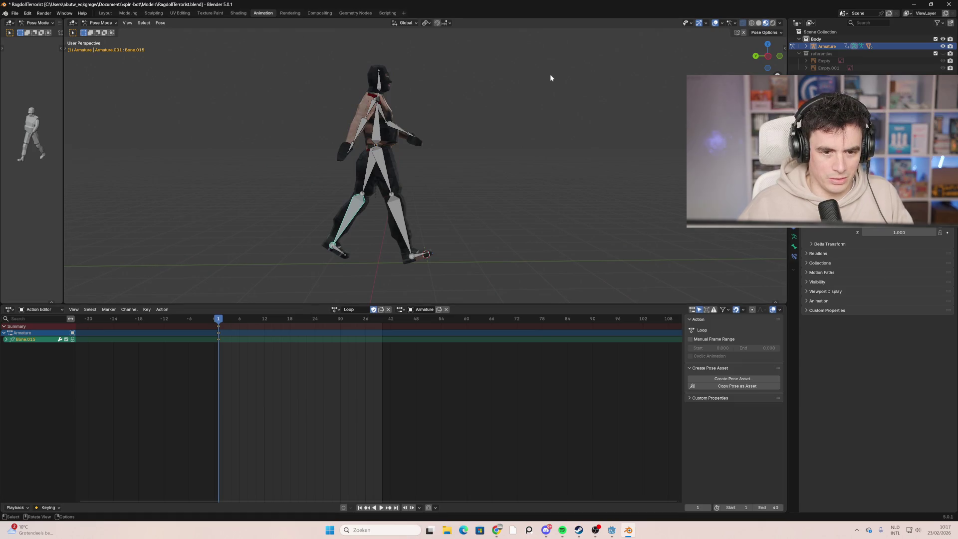
pyautogui.press('a')
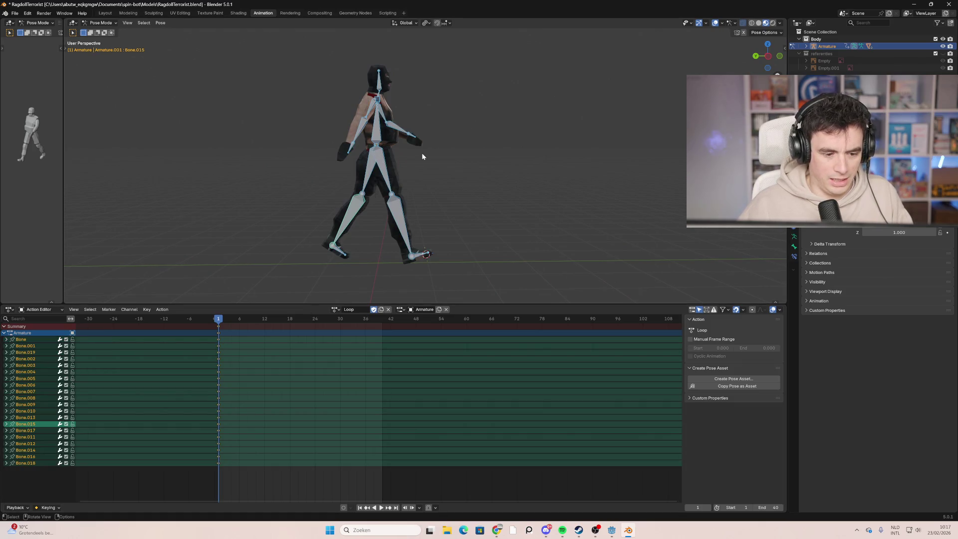
pyautogui.moveTo(498, 189)
pyautogui.mouseDown(button='middle')
pyautogui.moveTo(317, 191)
pyautogui.moveTo(446, 189)
pyautogui.mouseUp(button='middle')
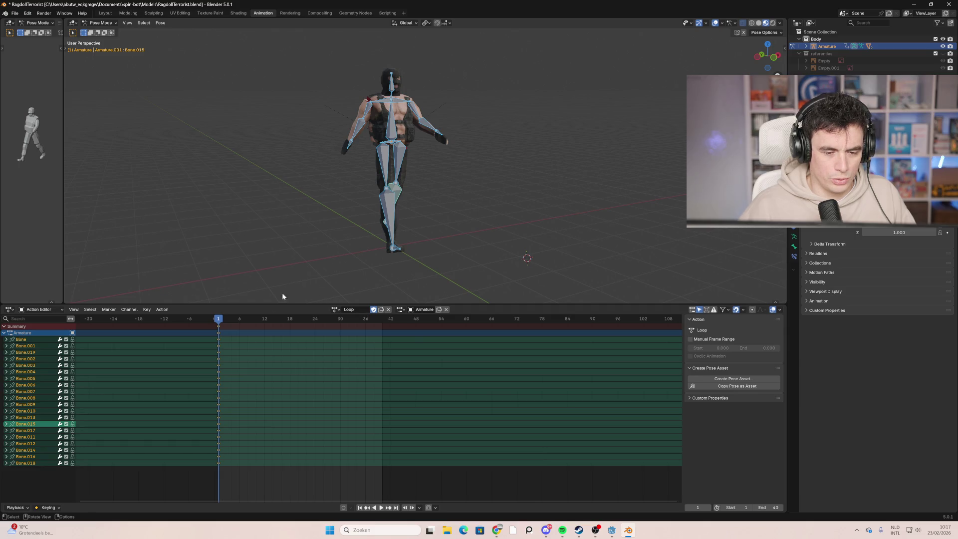
# Step: Insert keyframes on all channels at frame 40
pyautogui.moveTo(220, 324); pyautogui.dragTo(382, 334)
pyautogui.press('i')
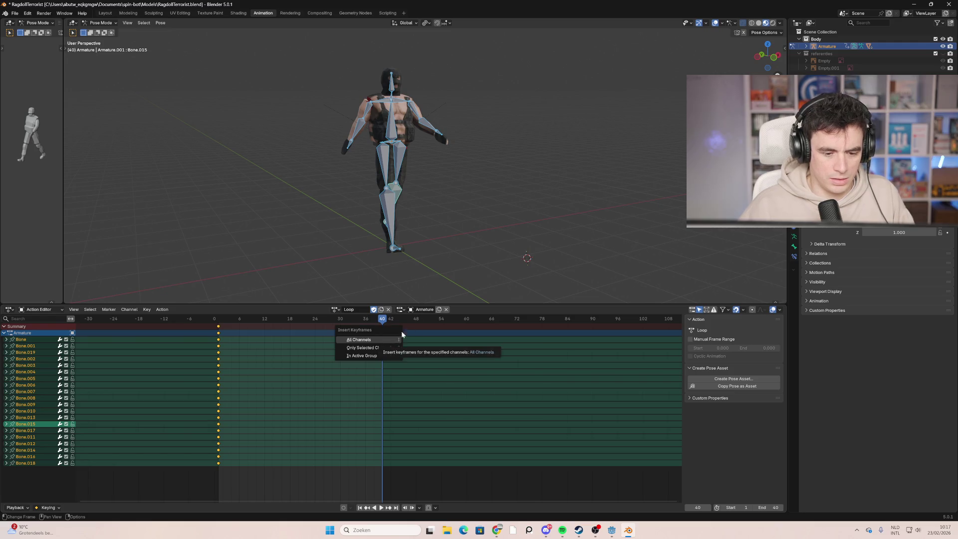
pyautogui.press('i')
pyautogui.click(392, 338)
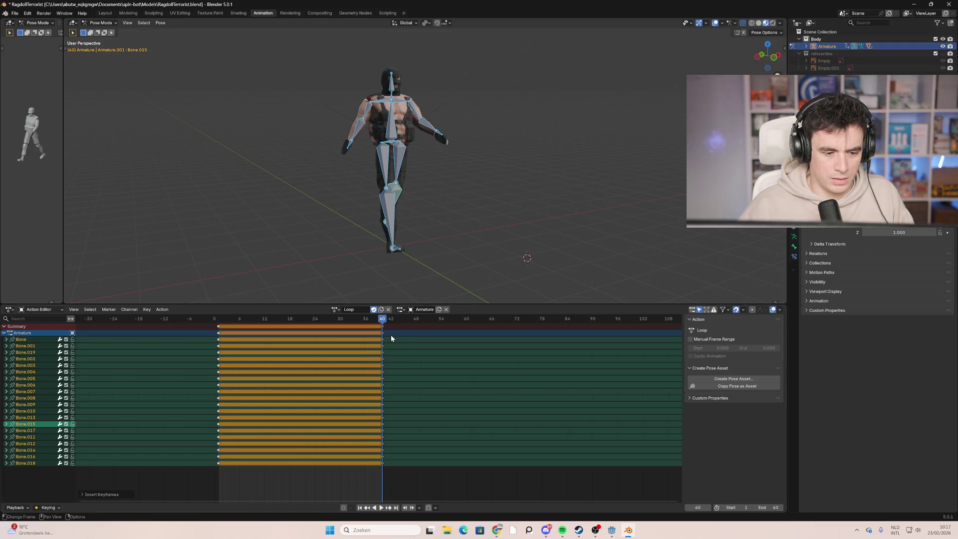
# Step: Mirror the frame-40 keys' values over zero and play back the result
pyautogui.moveTo(391, 474); pyautogui.dragTo(370, 323)
pyautogui.rightClick(383, 382)
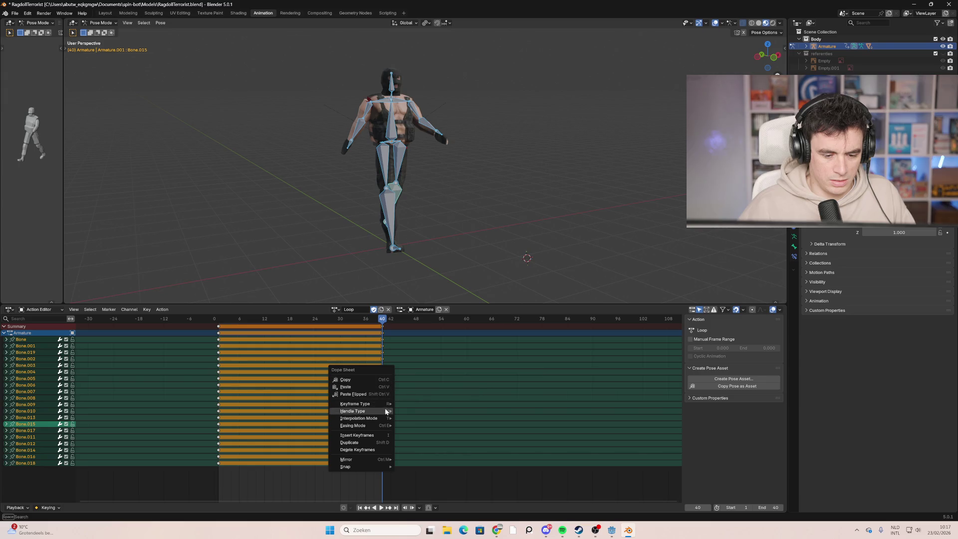
pyautogui.moveTo(384, 460)
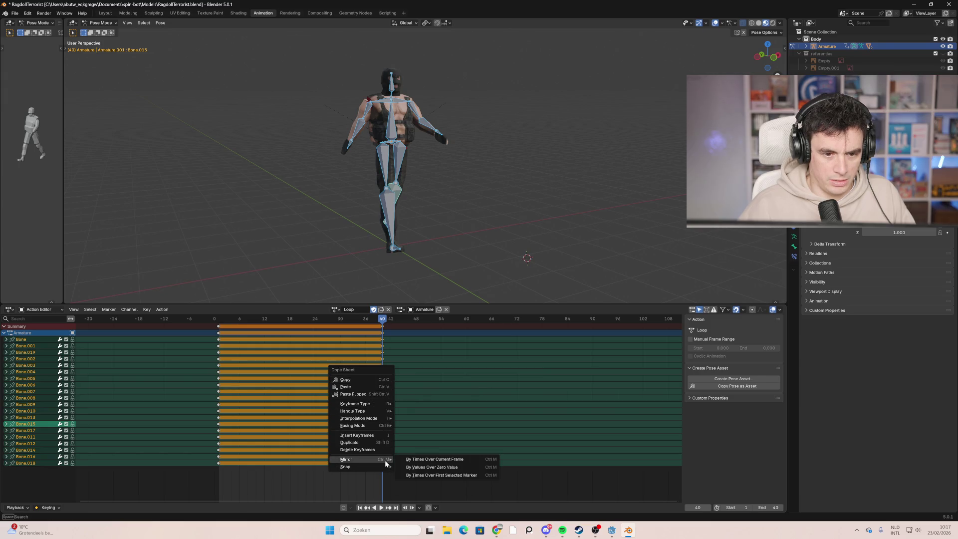
pyautogui.click(475, 472)
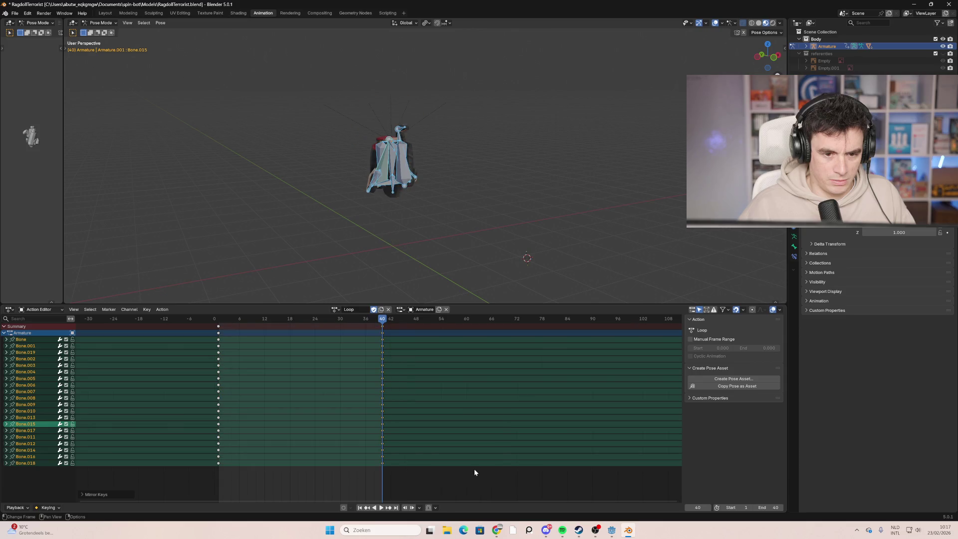
pyautogui.moveTo(360, 321); pyautogui.dragTo(215, 331)
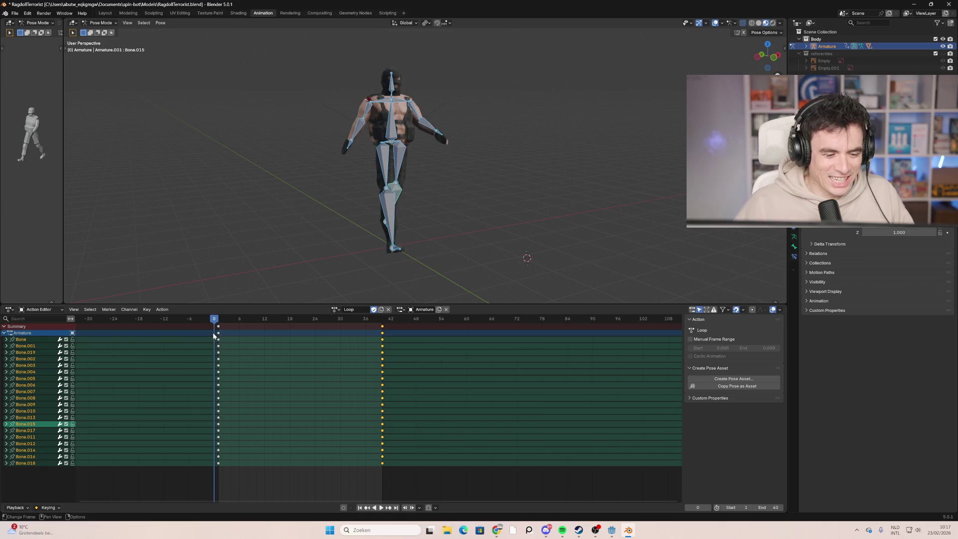
pyautogui.press('space')
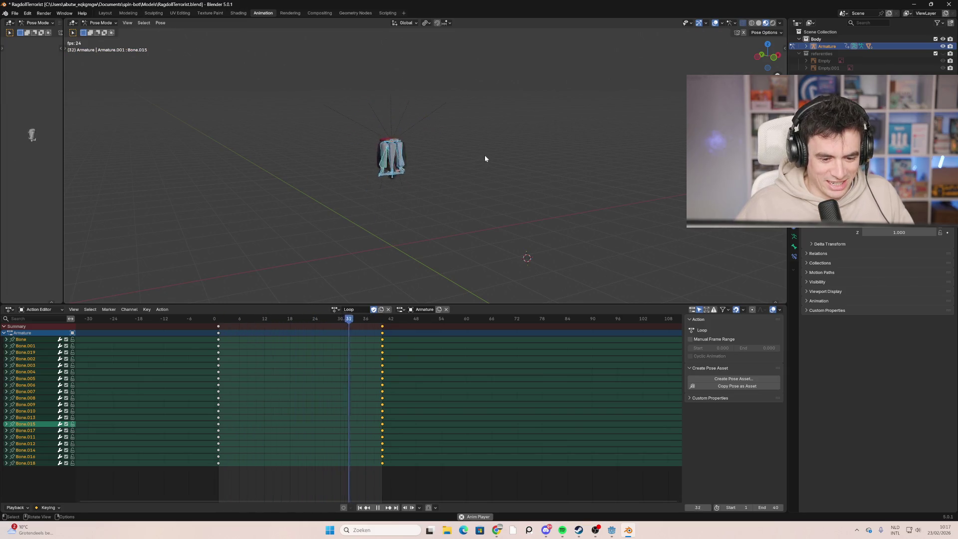
pyautogui.press('space')
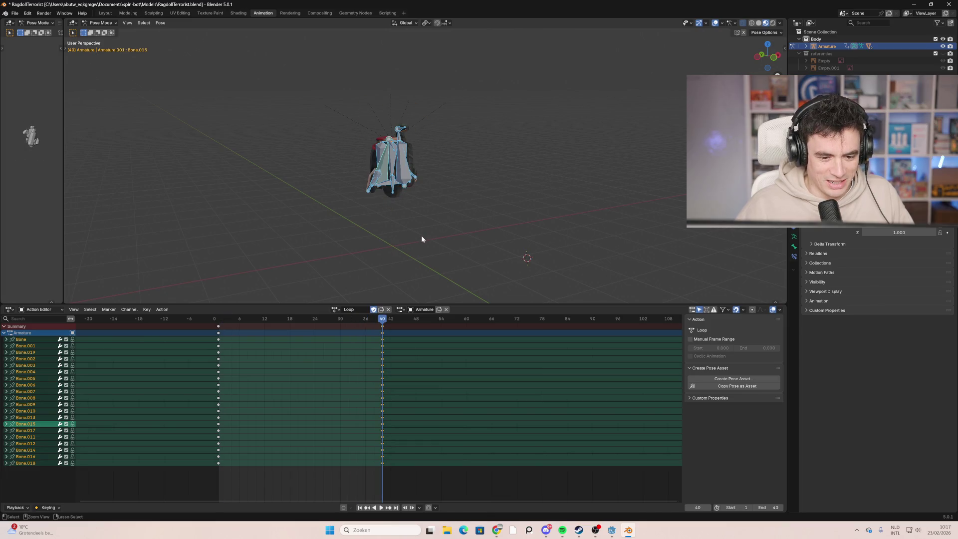
# Step: Mirror the selected frame-40 keyframes by times over the current frame
pyautogui.click(387, 332)
pyautogui.moveTo(421, 493); pyautogui.dragTo(360, 323)
pyautogui.rightClick(384, 374)
pyautogui.moveTo(384, 374)
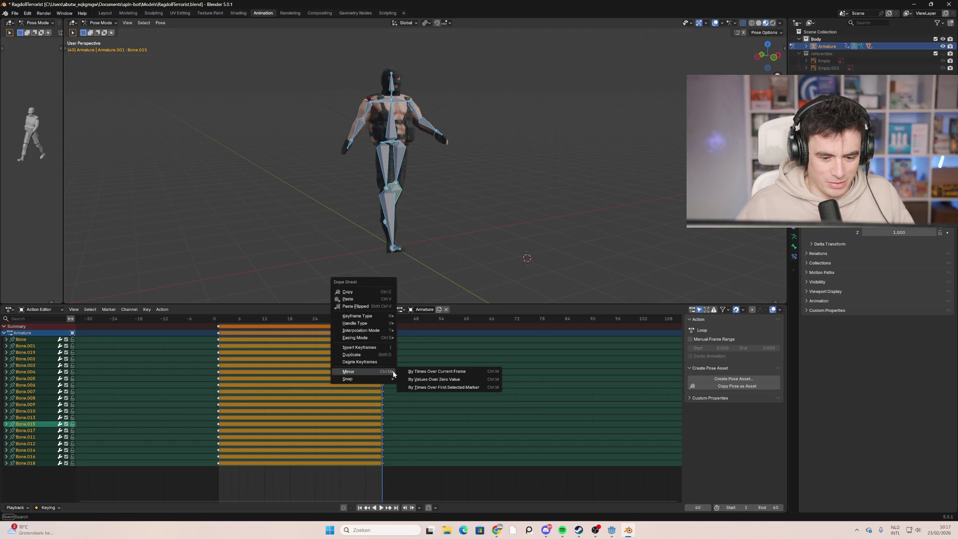
pyautogui.click(479, 372)
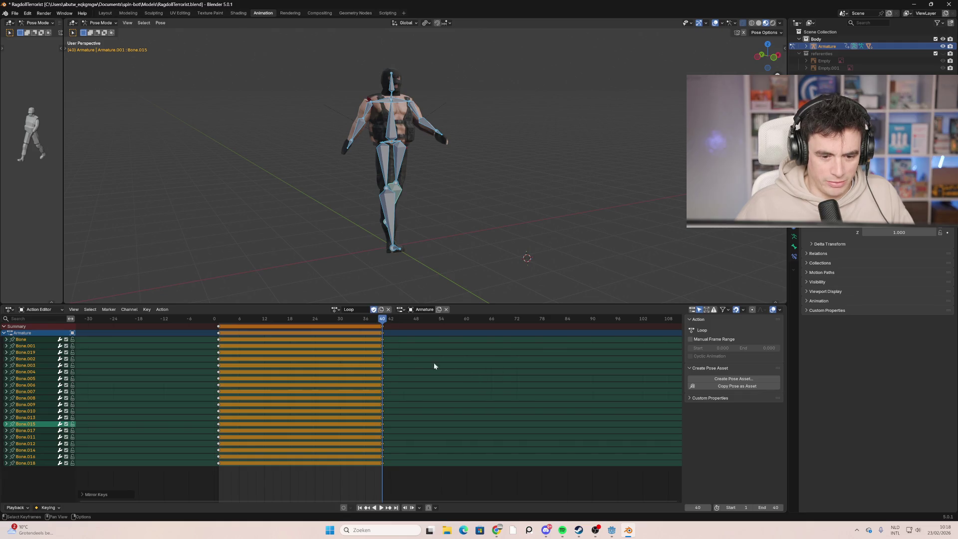
# Step: Mirror the keys near frame 37 over the first selected marker, then deselect all bones
pyautogui.moveTo(354, 319)
pyautogui.mouseDown()
pyautogui.moveTo(267, 319)
pyautogui.moveTo(370, 319)
pyautogui.mouseUp()
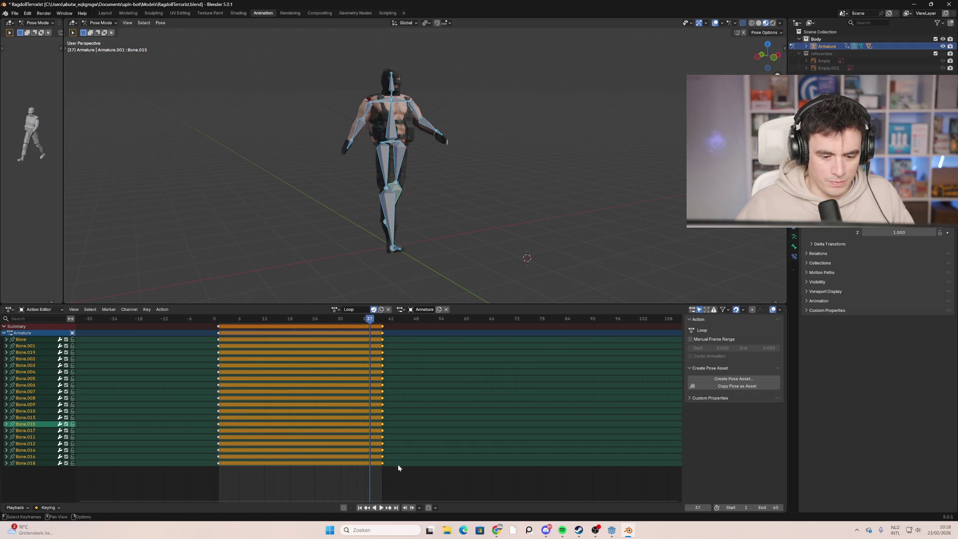
pyautogui.moveTo(405, 480); pyautogui.dragTo(369, 325)
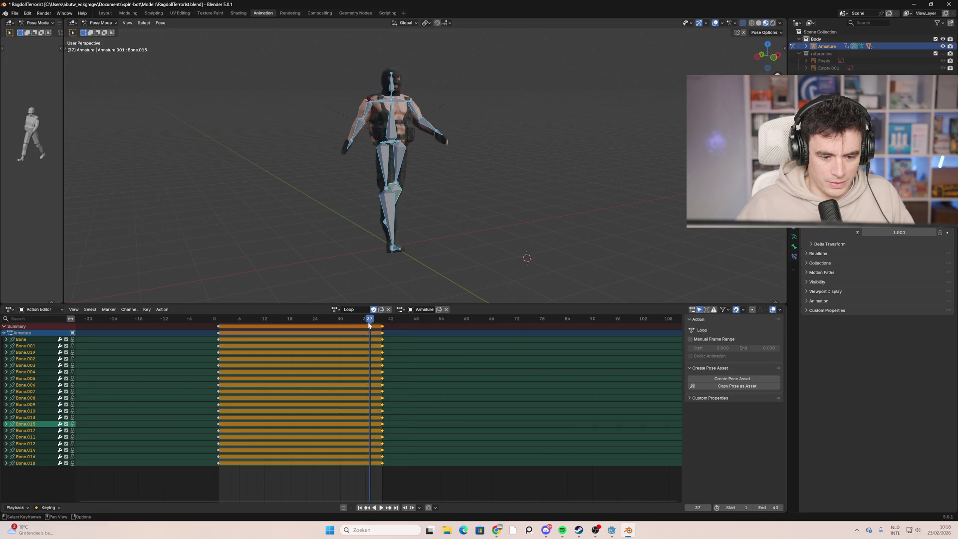
pyautogui.rightClick(387, 387)
pyautogui.moveTo(381, 384)
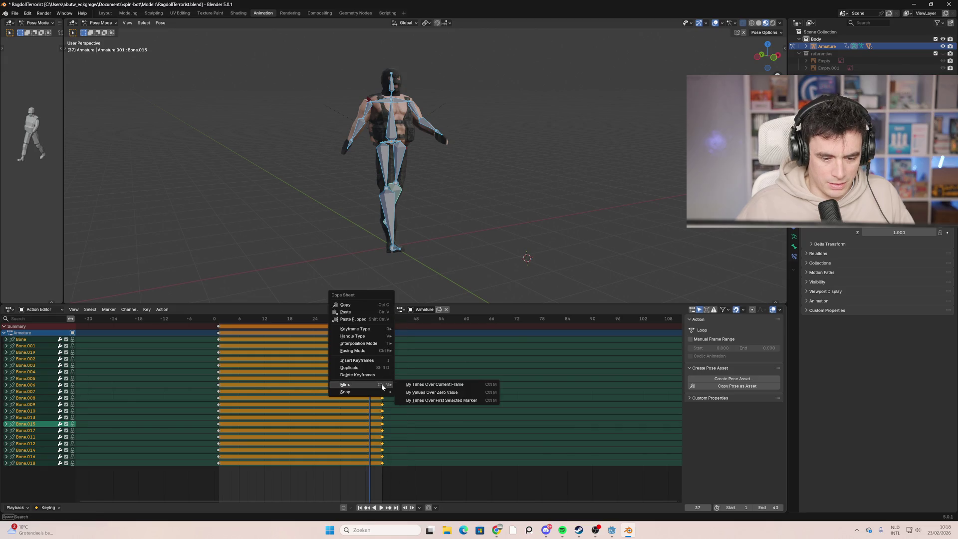
pyautogui.click(432, 400)
pyautogui.moveTo(389, 322)
pyautogui.mouseDown()
pyautogui.moveTo(220, 327)
pyautogui.moveTo(383, 336)
pyautogui.mouseUp()
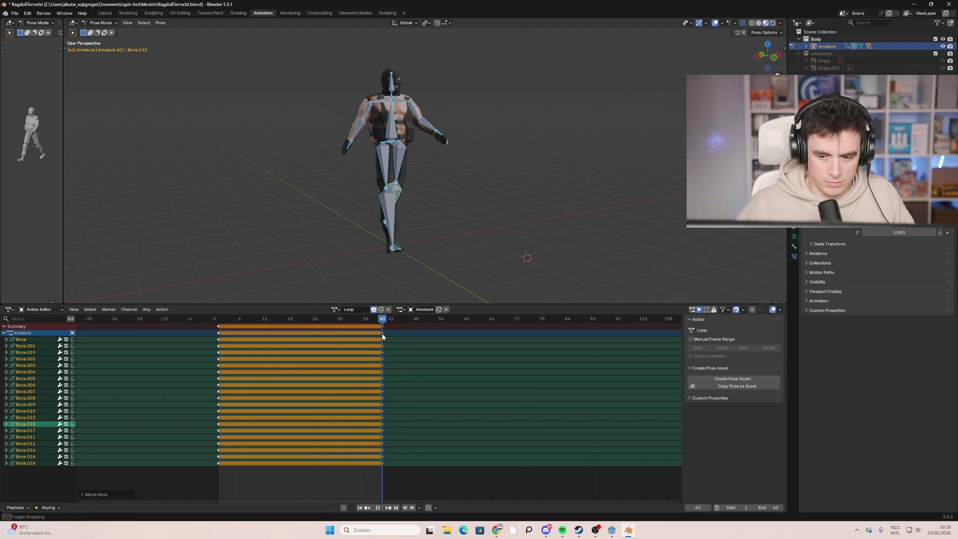
pyautogui.click(476, 198)
pyautogui.moveTo(476, 198); pyautogui.dragTo(417, 180, button='middle')
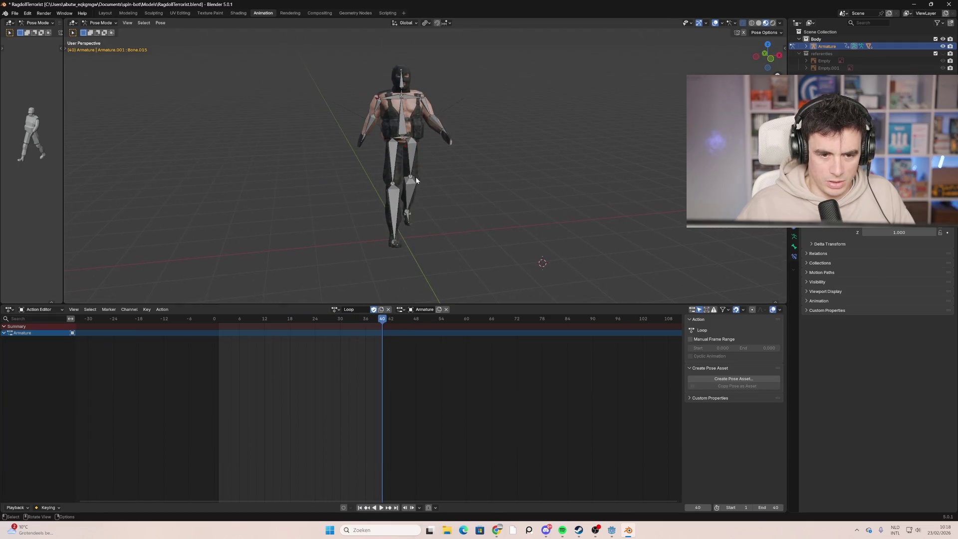
# Step: Select the armature's bones, clear the timeline key selection, and switch to right side orthographic view
pyautogui.click(399, 131)
pyautogui.press('a')
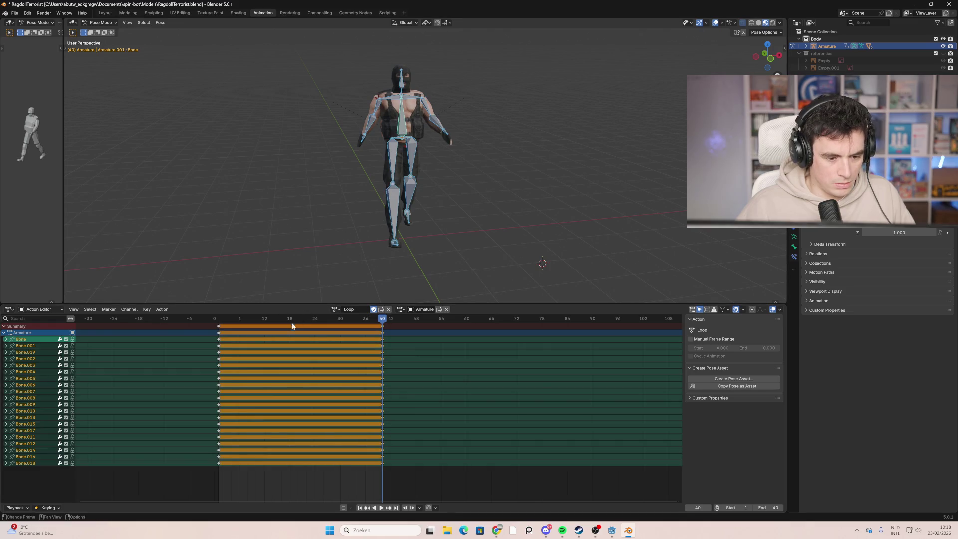
pyautogui.moveTo(239, 320)
pyautogui.mouseDown()
pyautogui.moveTo(219, 325)
pyautogui.moveTo(391, 325)
pyautogui.mouseUp()
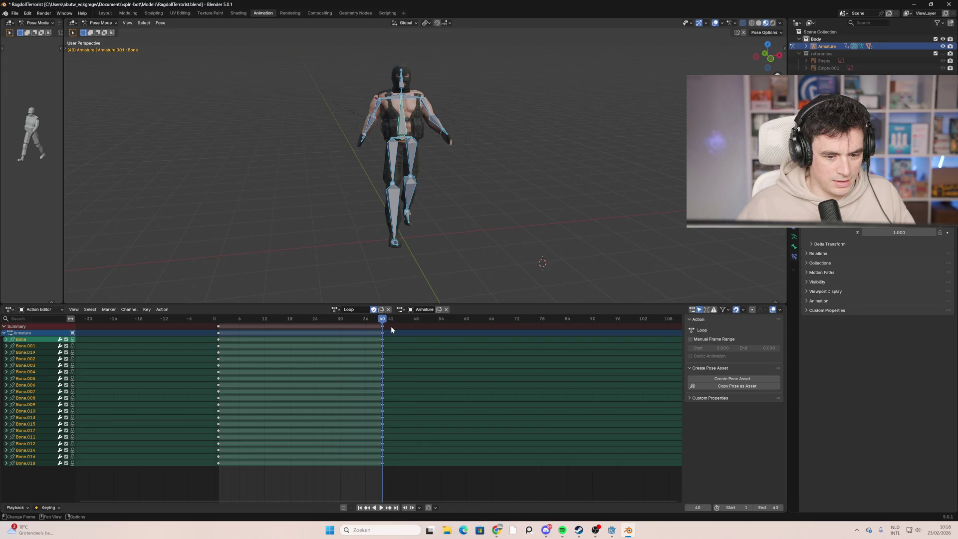
pyautogui.moveTo(495, 219)
pyautogui.mouseDown()
pyautogui.moveTo(339, 89)
pyautogui.moveTo(369, 65)
pyautogui.mouseUp()
pyautogui.moveTo(372, 101)
pyautogui.mouseDown(button='middle')
pyautogui.moveTo(444, 199)
pyautogui.moveTo(613, 192)
pyautogui.moveTo(469, 202)
pyautogui.moveTo(492, 189)
pyautogui.mouseUp(button='middle')
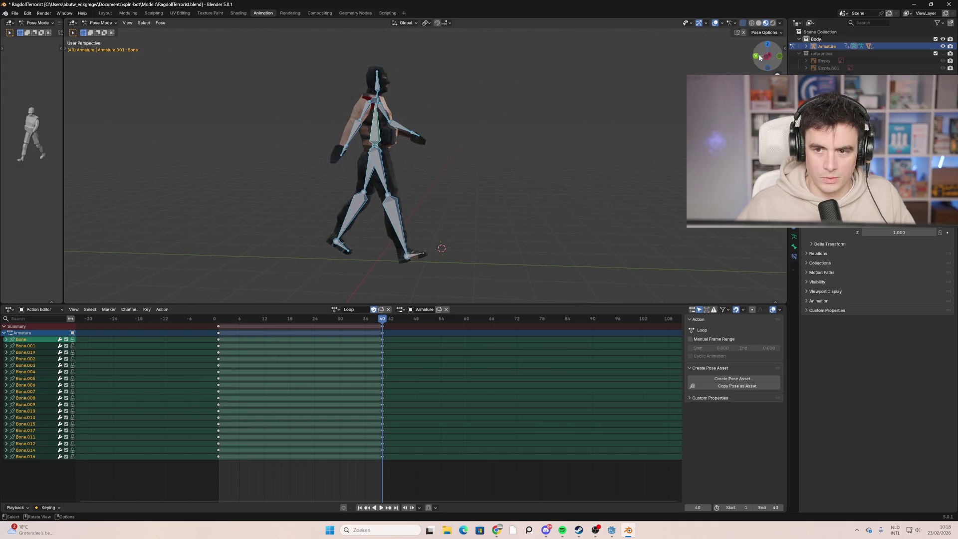
pyautogui.click(768, 59)
pyautogui.moveTo(439, 158)
pyautogui.mouseDown(button='middle')
pyautogui.moveTo(637, 109)
pyautogui.moveTo(557, 134)
pyautogui.moveTo(606, 114)
pyautogui.mouseUp(button='middle')
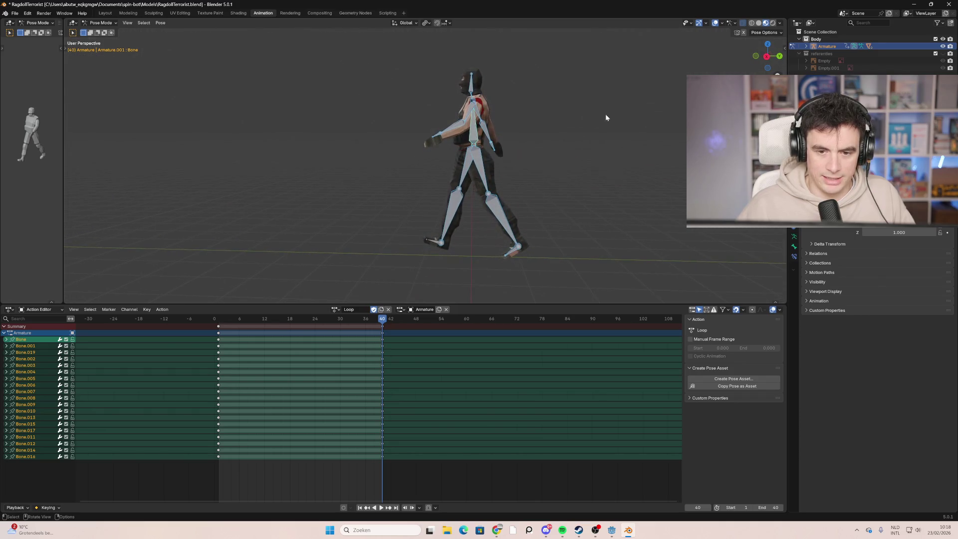
pyautogui.click(768, 58)
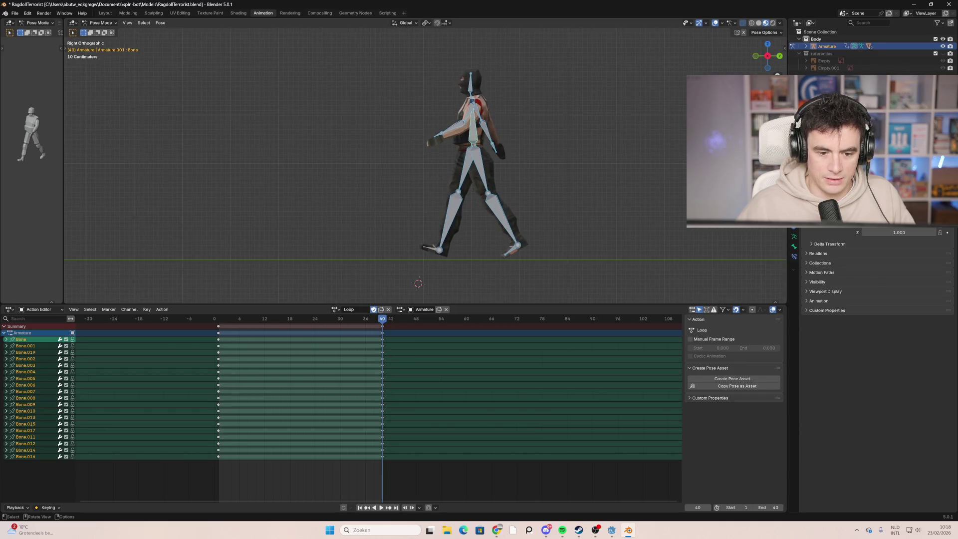
# Step: Rotate thigh bone Bone.013 and shin bone Bone.015 forward into the stride
pyautogui.click(480, 171)
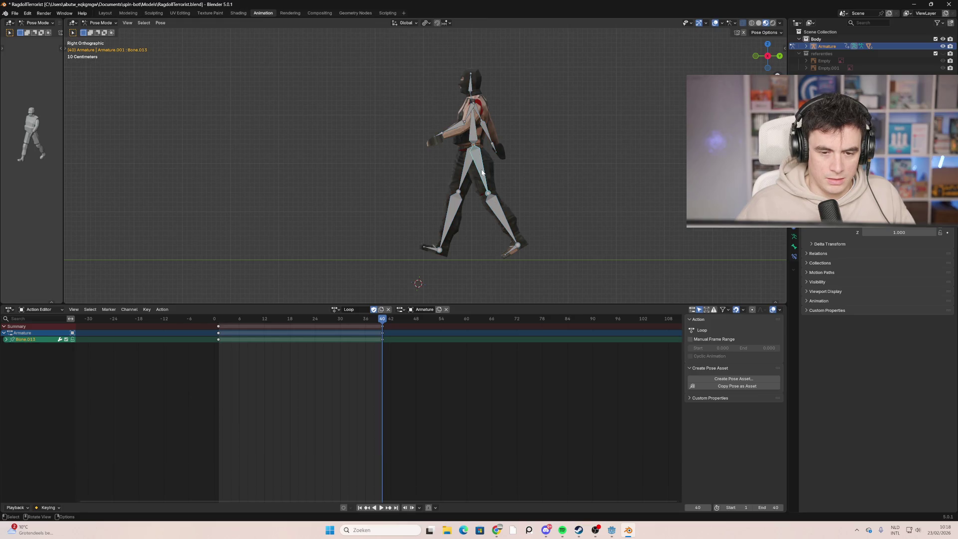
pyautogui.press('r')
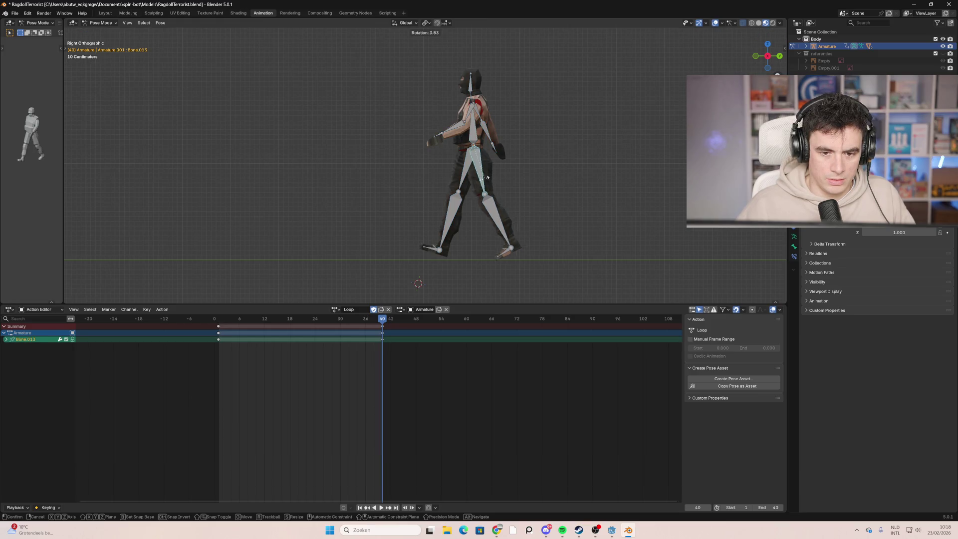
pyautogui.click(469, 183)
pyautogui.click(454, 212)
pyautogui.press('r')
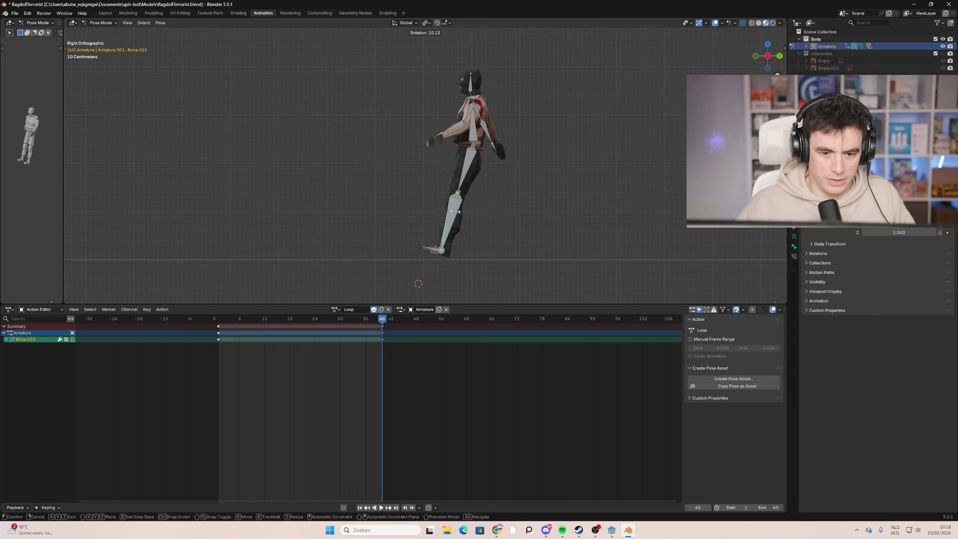
pyautogui.click(455, 211)
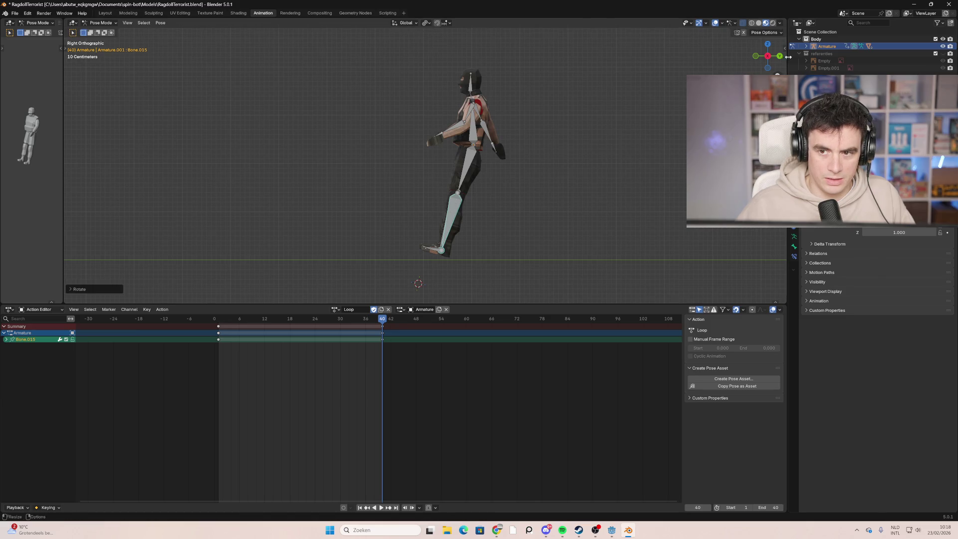
# Step: From the opposite side, rotate thigh Bone.014 and shin Bone.016 backward
pyautogui.click(768, 56)
pyautogui.click(385, 167)
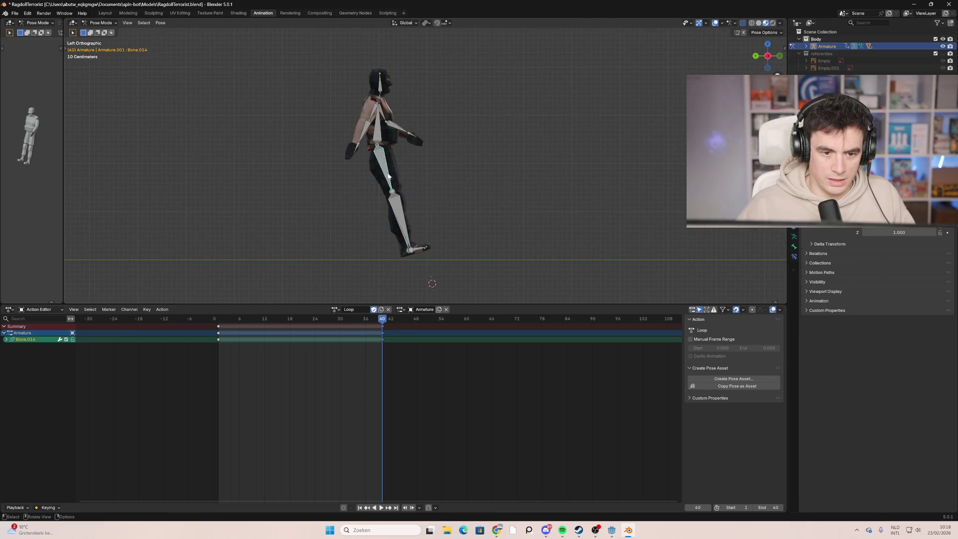
pyautogui.press('r')
pyautogui.click(366, 182)
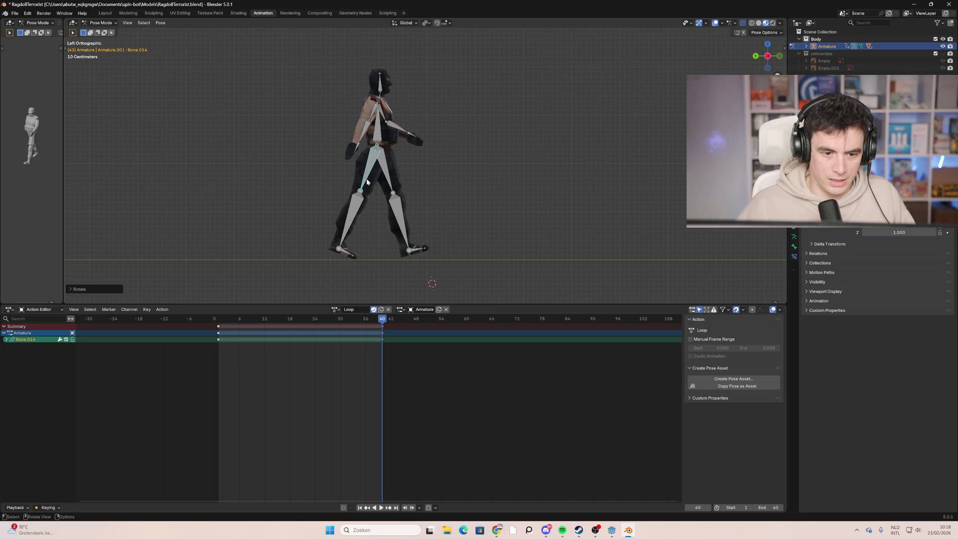
pyautogui.click(353, 219)
pyautogui.press('r')
pyautogui.click(348, 217)
pyautogui.click(483, 177)
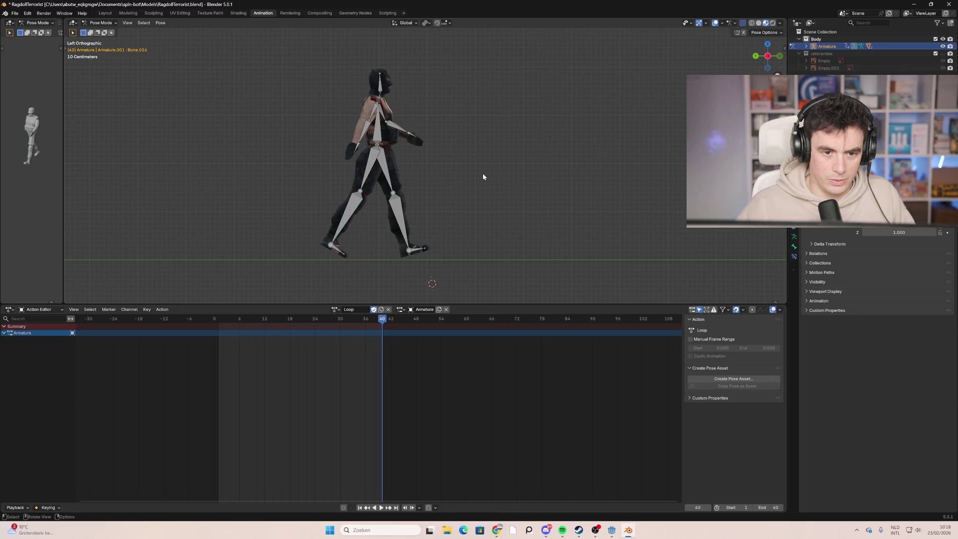
# Step: Rotate upper arm bone Bone.003 to hang down and back
pyautogui.moveTo(483, 177); pyautogui.dragTo(483, 179, button='middle')
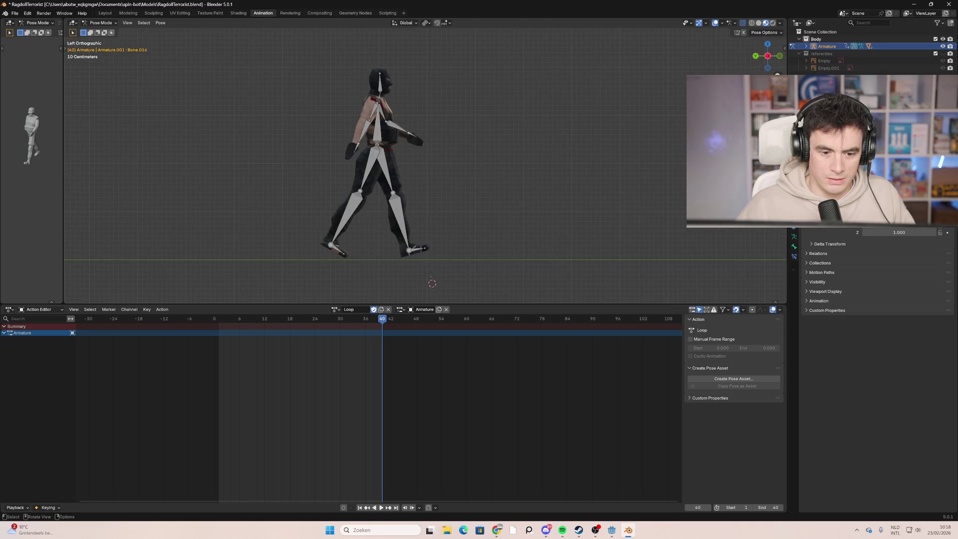
pyautogui.click(778, 56)
pyautogui.click(774, 56)
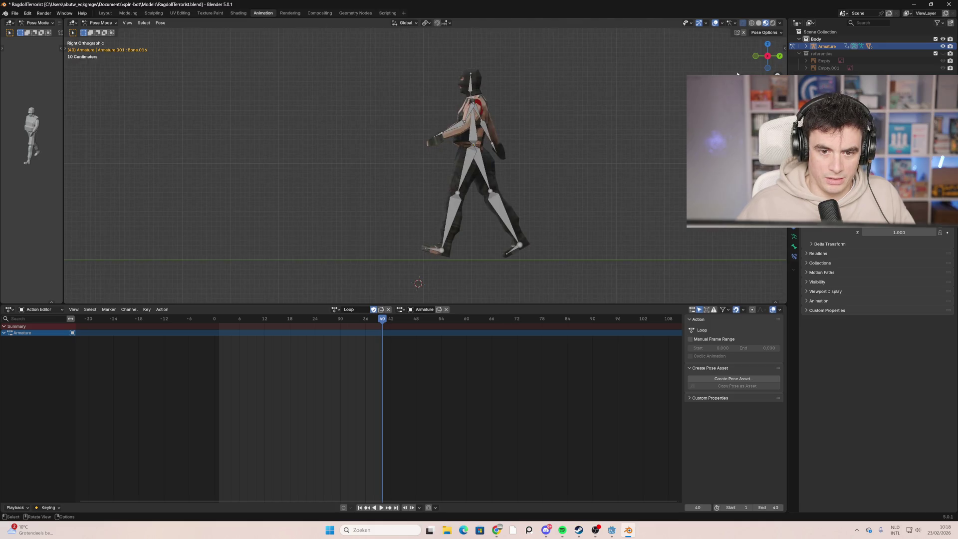
pyautogui.click(469, 116)
pyautogui.press('r')
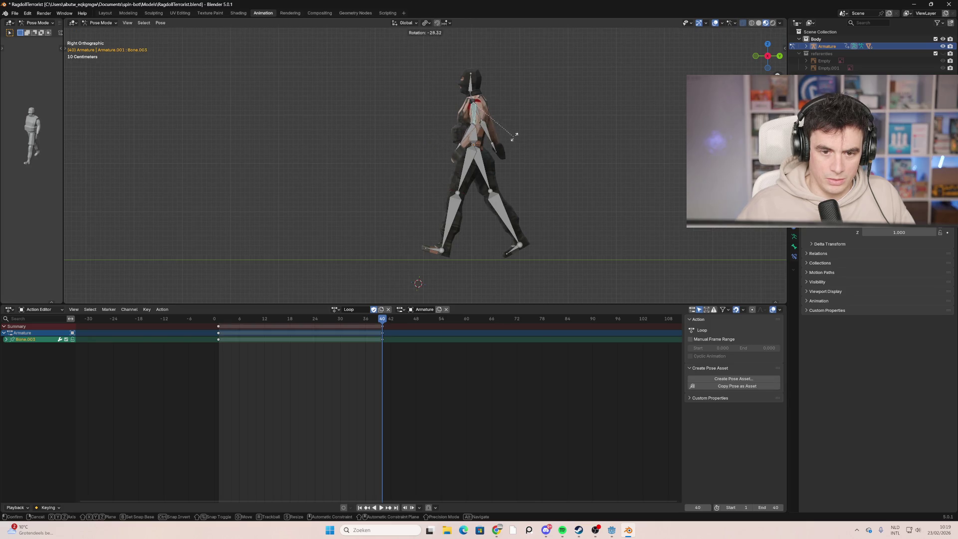
pyautogui.click(524, 142)
pyautogui.click(493, 141)
# Step: Swing the other arm Bone.008 forward with its forearm raised, then select all bones
pyautogui.click(767, 55)
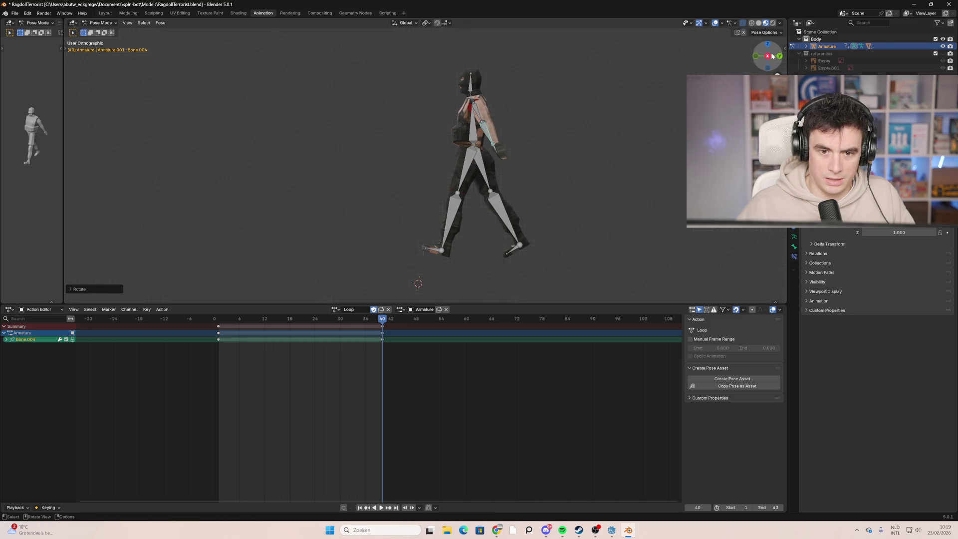
pyautogui.click(382, 113)
pyautogui.press('r')
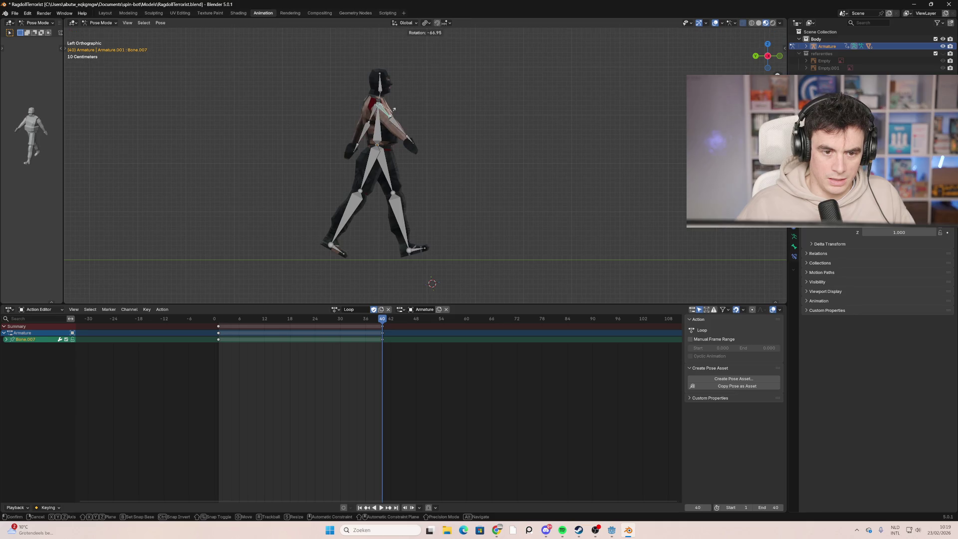
pyautogui.press('r')
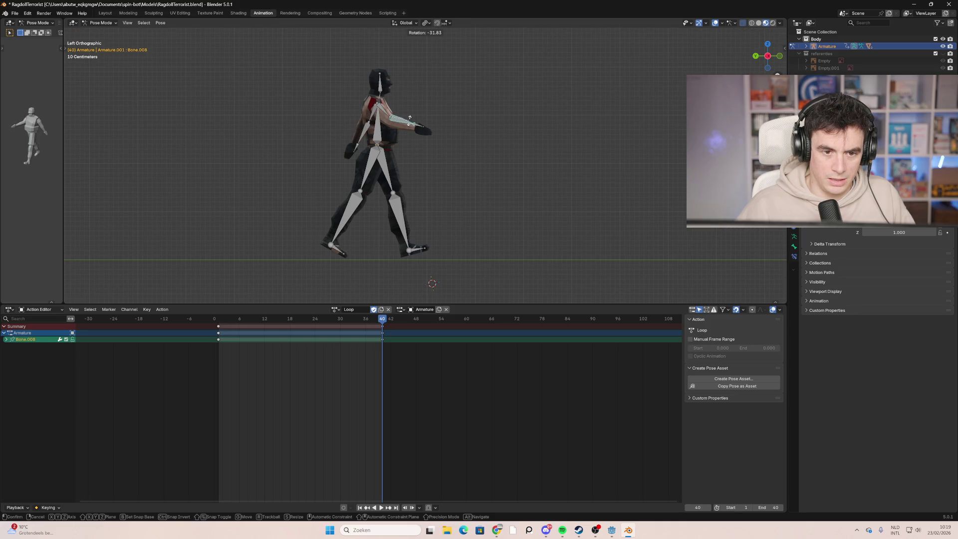
pyautogui.click(410, 118)
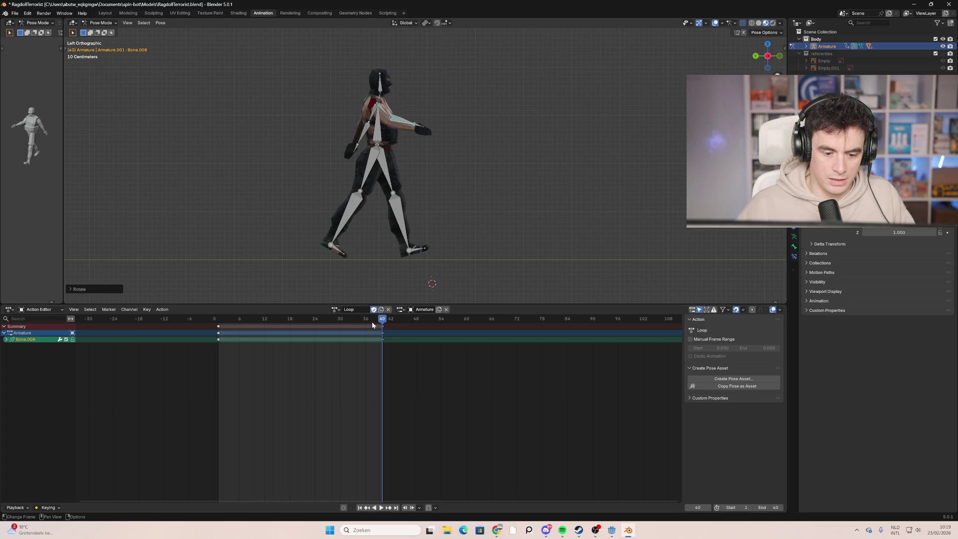
pyautogui.click(479, 256)
pyautogui.press('a')
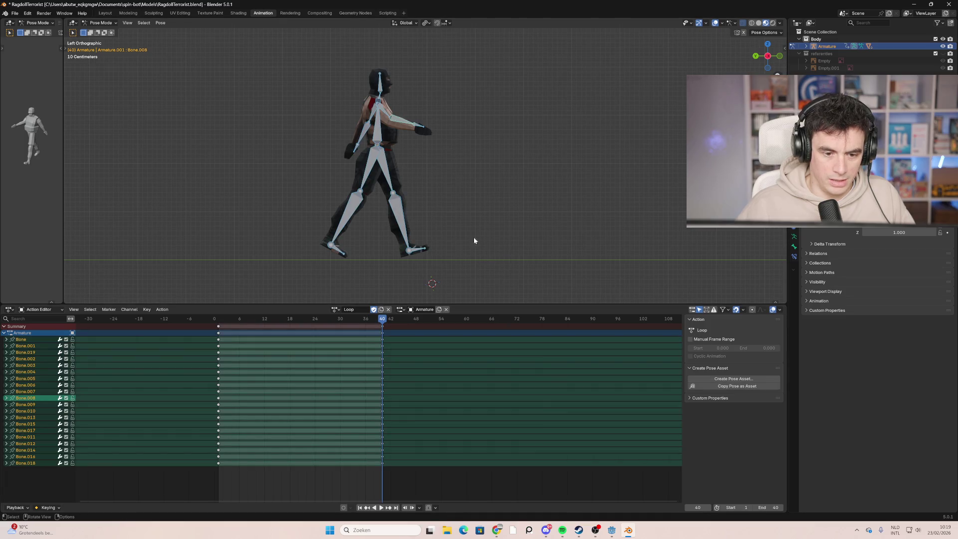
# Step: Keyframe the whole stride pose and play the animation
pyautogui.press('i')
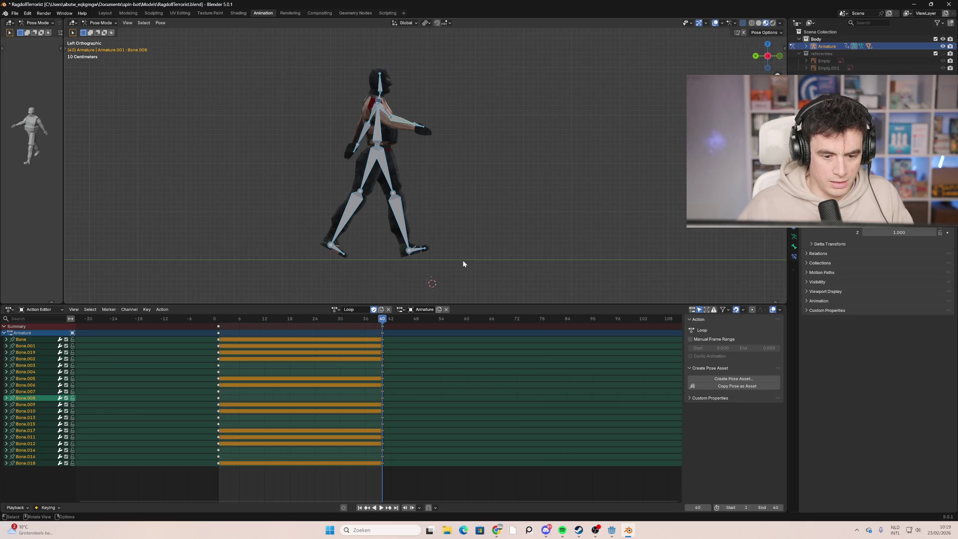
pyautogui.press('space')
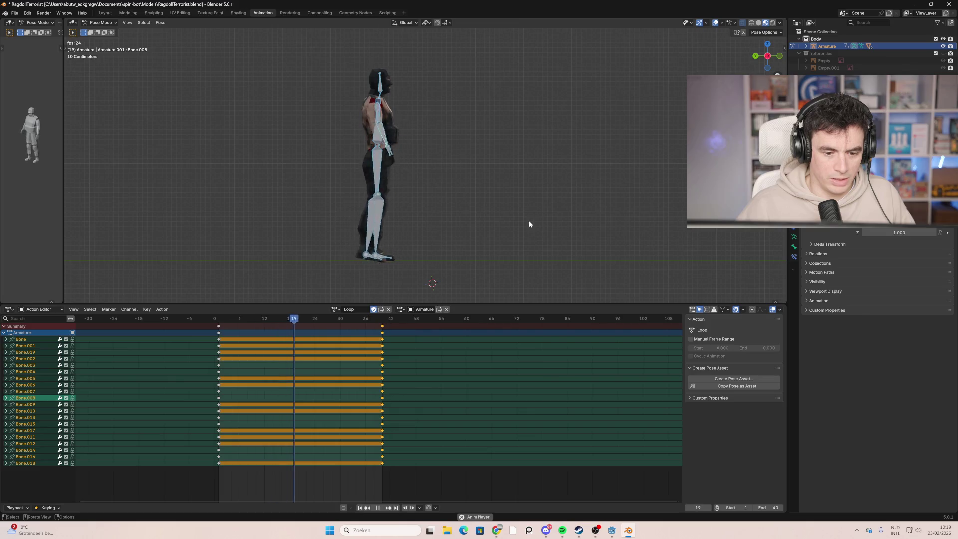
pyautogui.press('space')
# Step: Move the frame-36 keyframe column back to about frame 20 and play the action
pyautogui.moveTo(529, 224)
pyautogui.mouseDown(button='middle')
pyautogui.moveTo(451, 233)
pyautogui.moveTo(429, 290)
pyautogui.mouseUp(button='middle')
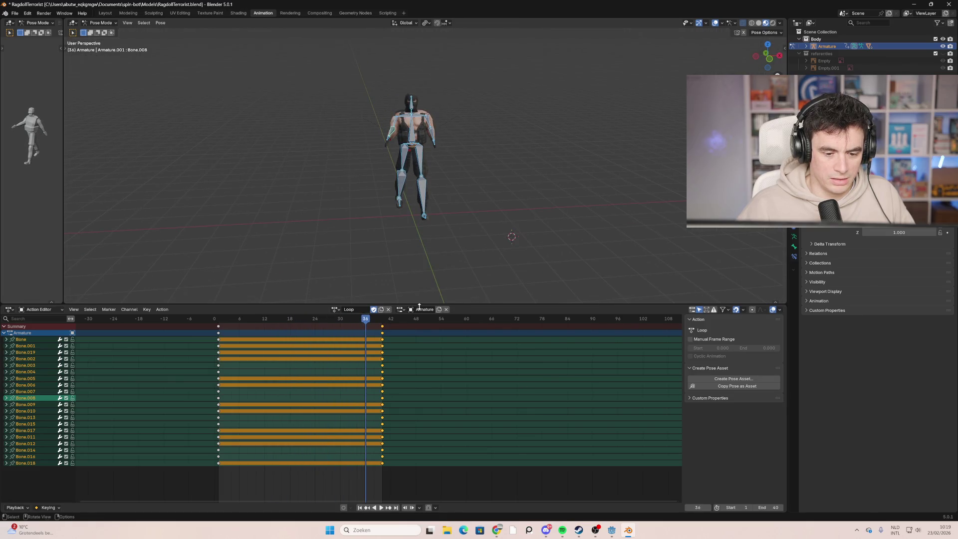
pyautogui.scroll(-3, 389, 376)
pyautogui.scroll(-2, 411, 360)
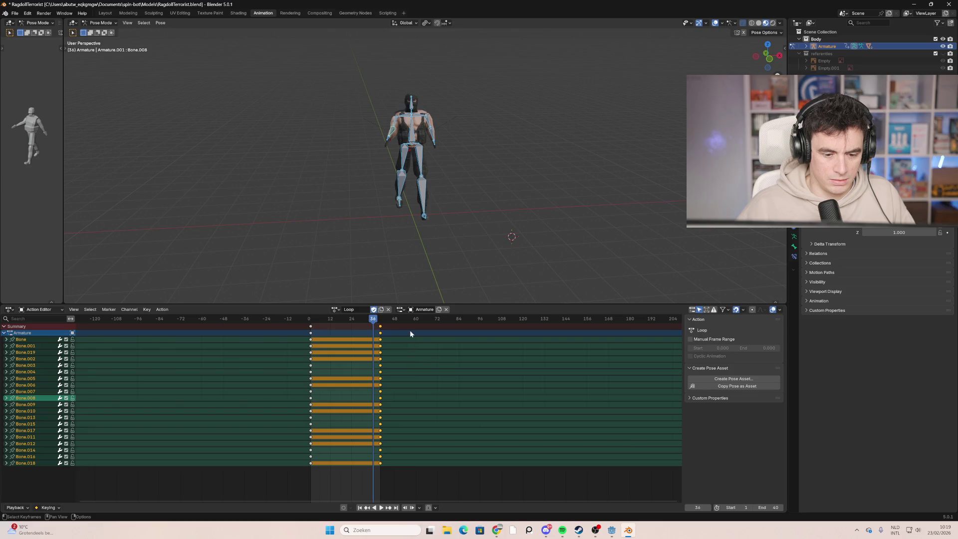
pyautogui.click(410, 405)
pyautogui.moveTo(418, 328); pyautogui.dragTo(359, 473)
pyautogui.scroll(-1, 406, 431)
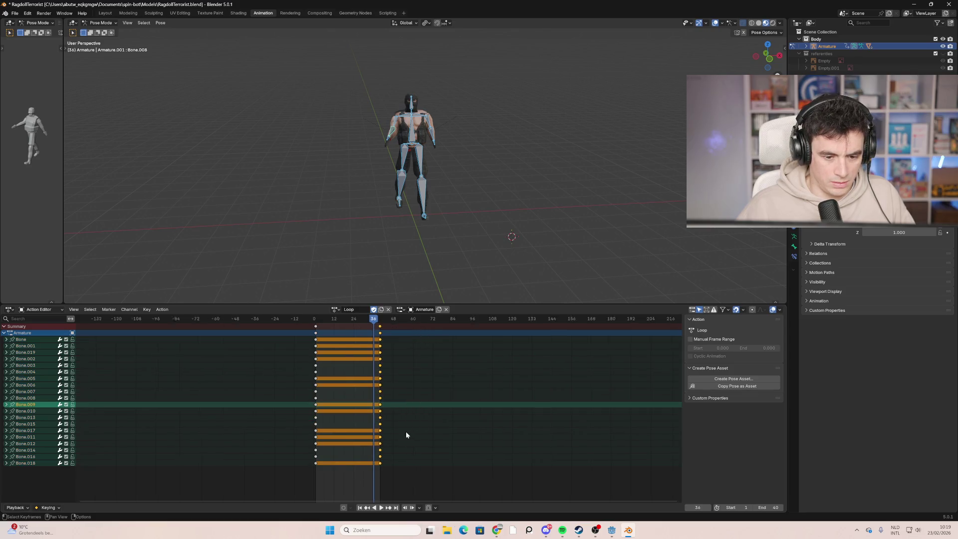
pyautogui.press('g')
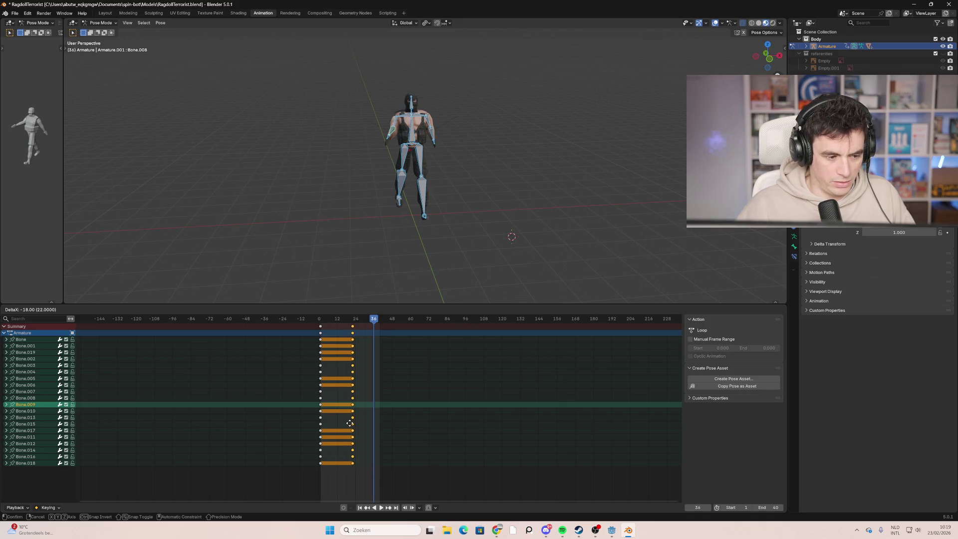
pyautogui.click(347, 423)
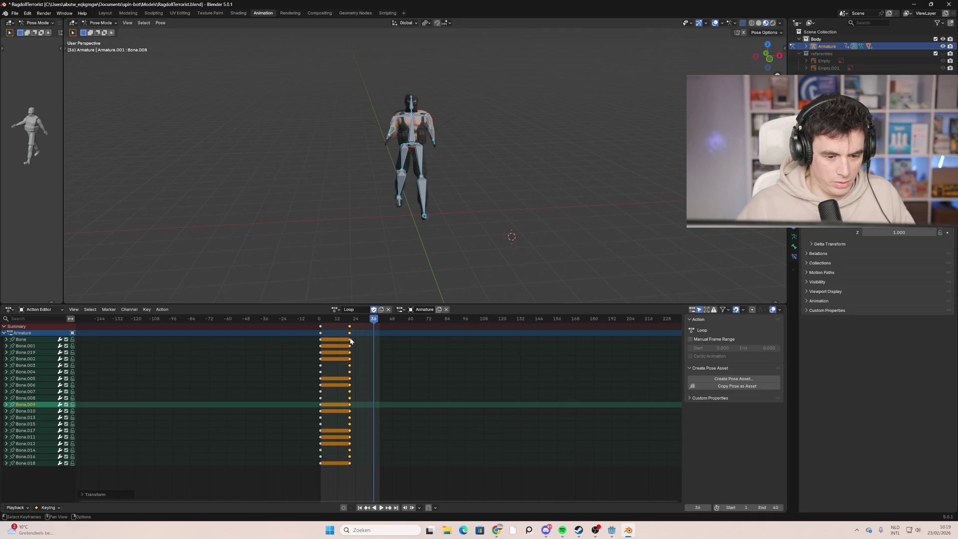
pyautogui.press('space')
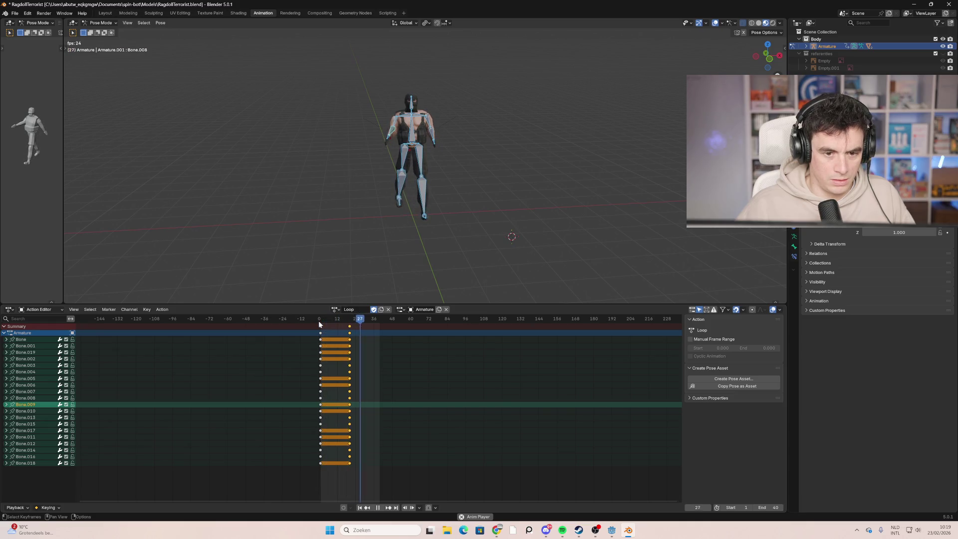
# Step: Copy the frame-0 keys of all bones and paste them at frame 39
pyautogui.moveTo(334, 319)
pyautogui.mouseDown()
pyautogui.moveTo(322, 326)
pyautogui.moveTo(353, 328)
pyautogui.moveTo(322, 330)
pyautogui.moveTo(378, 329)
pyautogui.mouseUp()
pyautogui.moveTo(332, 471)
pyautogui.mouseDown()
pyautogui.moveTo(325, 331)
pyautogui.moveTo(313, 318)
pyautogui.mouseUp()
pyautogui.hotkey('ctrl', 'v')
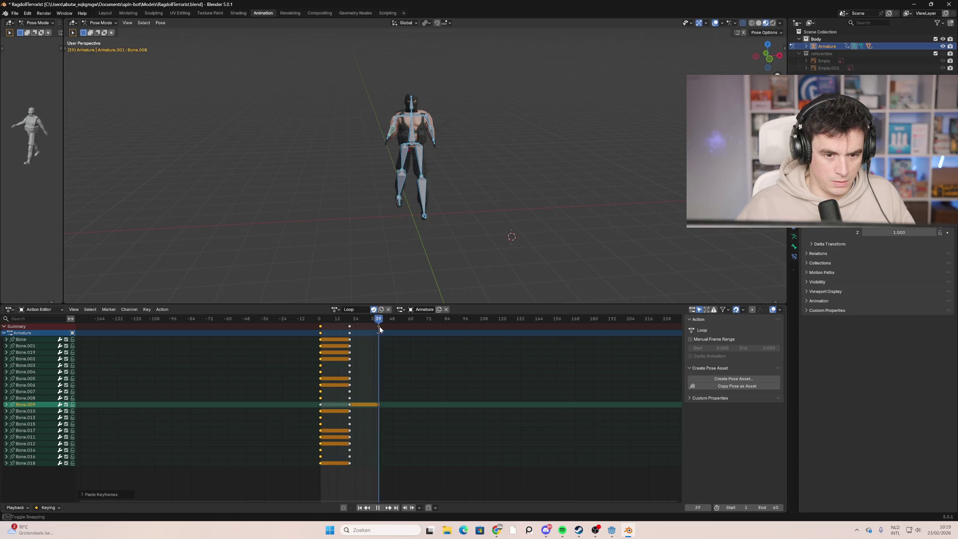
pyautogui.click(383, 326)
pyautogui.moveTo(381, 323); pyautogui.dragTo(380, 321)
pyautogui.hotkey('ctrl', 'v')
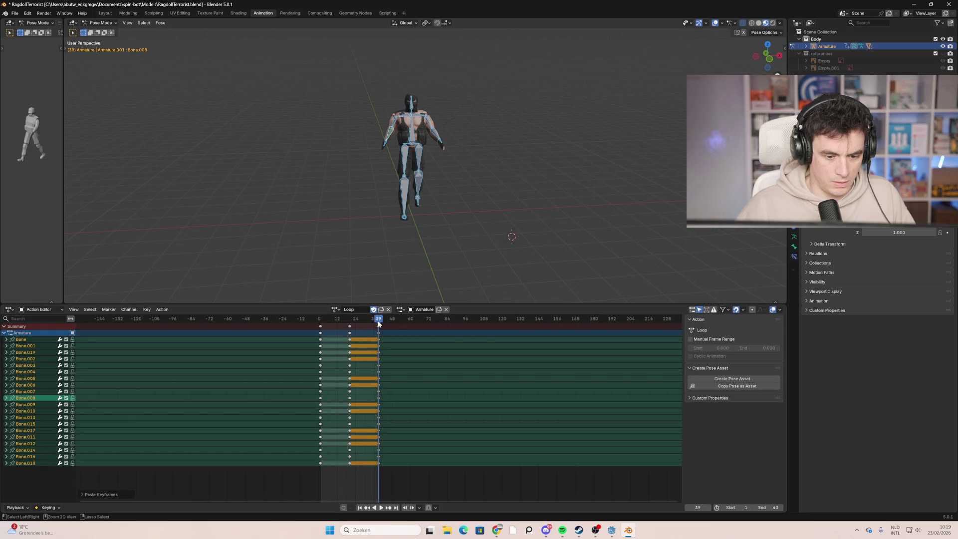
# Step: Play the action, check frame 11 from several angles, and enable X-Ray on the bones
pyautogui.press('space')
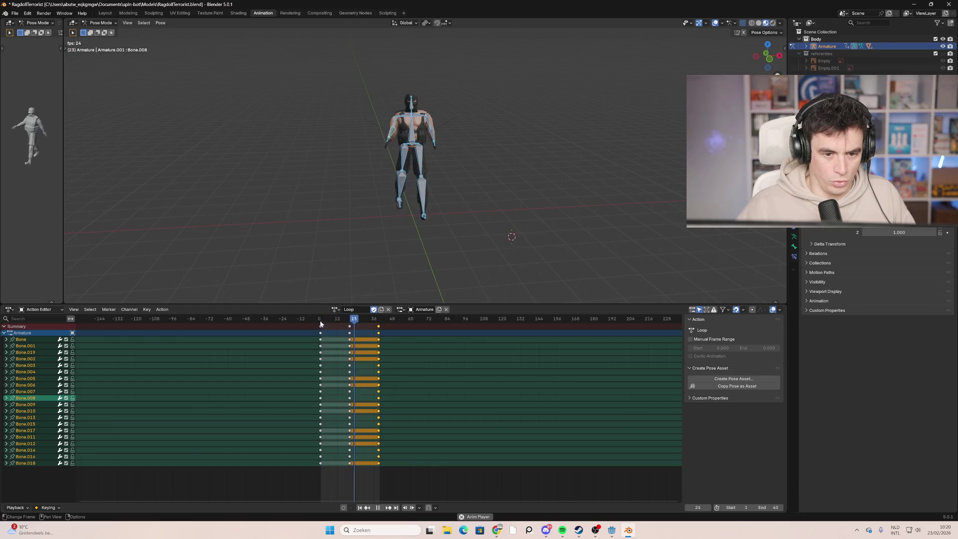
pyautogui.moveTo(300, 212)
pyautogui.mouseDown(button='middle')
pyautogui.moveTo(367, 214)
pyautogui.moveTo(474, 173)
pyautogui.moveTo(363, 172)
pyautogui.moveTo(491, 170)
pyautogui.moveTo(359, 171)
pyautogui.moveTo(462, 173)
pyautogui.moveTo(436, 187)
pyautogui.moveTo(364, 185)
pyautogui.moveTo(455, 187)
pyautogui.moveTo(368, 187)
pyautogui.moveTo(500, 188)
pyautogui.moveTo(470, 191)
pyautogui.mouseUp(button='middle')
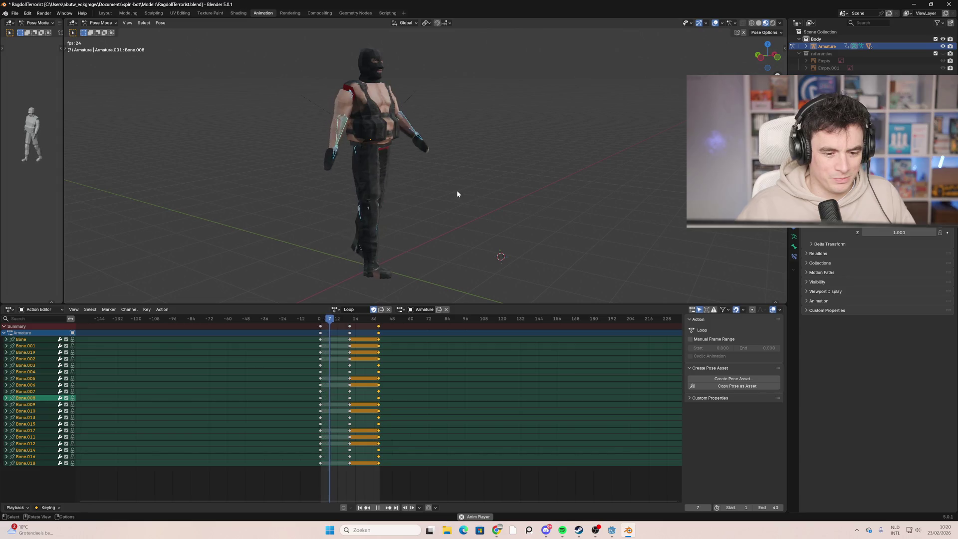
pyautogui.press('space')
pyautogui.moveTo(348, 315)
pyautogui.mouseDown()
pyautogui.moveTo(321, 319)
pyautogui.moveTo(358, 329)
pyautogui.moveTo(328, 330)
pyautogui.moveTo(336, 325)
pyautogui.mouseUp()
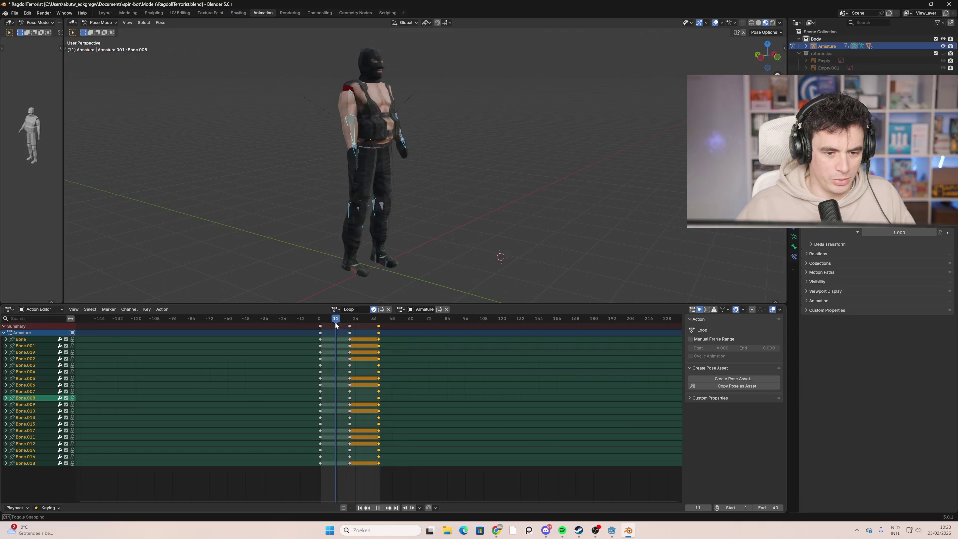
pyautogui.moveTo(303, 187); pyautogui.dragTo(469, 187, button='middle')
pyautogui.hotkey('alt', 'z')
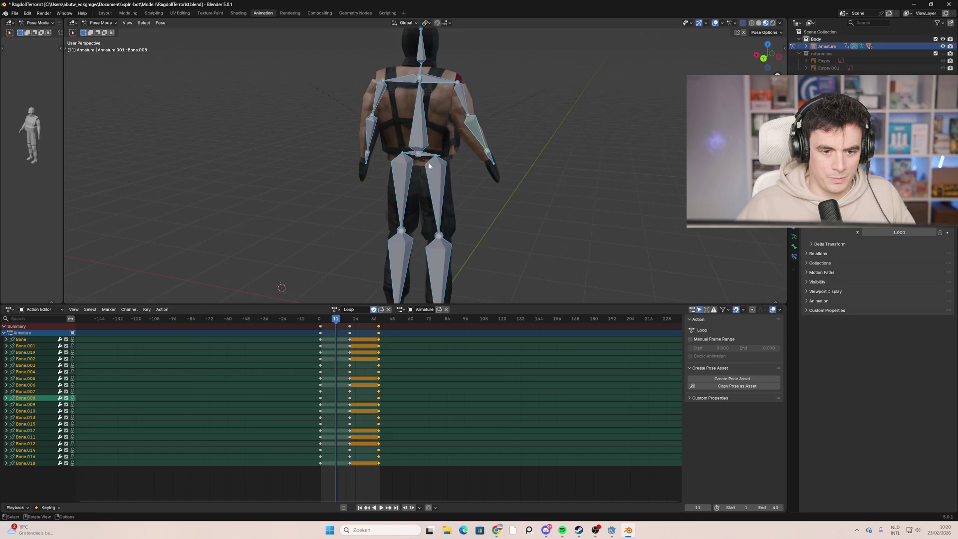
pyautogui.moveTo(591, 205)
pyautogui.mouseDown(button='middle')
pyautogui.moveTo(392, 195)
pyautogui.moveTo(391, 134)
pyautogui.mouseUp(button='middle')
# Step: Raise the torso bone about 0.195 m along Z and key it at frame 11
pyautogui.click(400, 131)
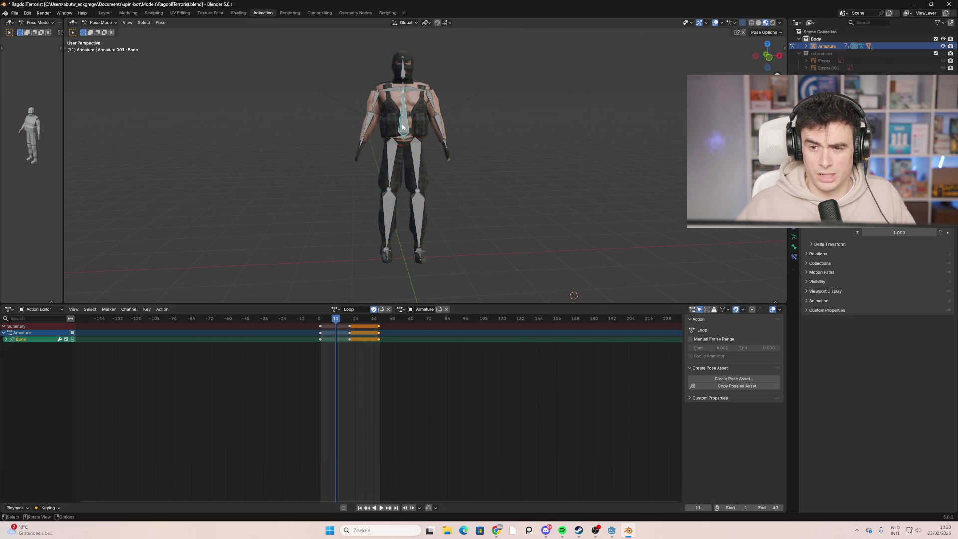
pyautogui.press('g')
pyautogui.press('z')
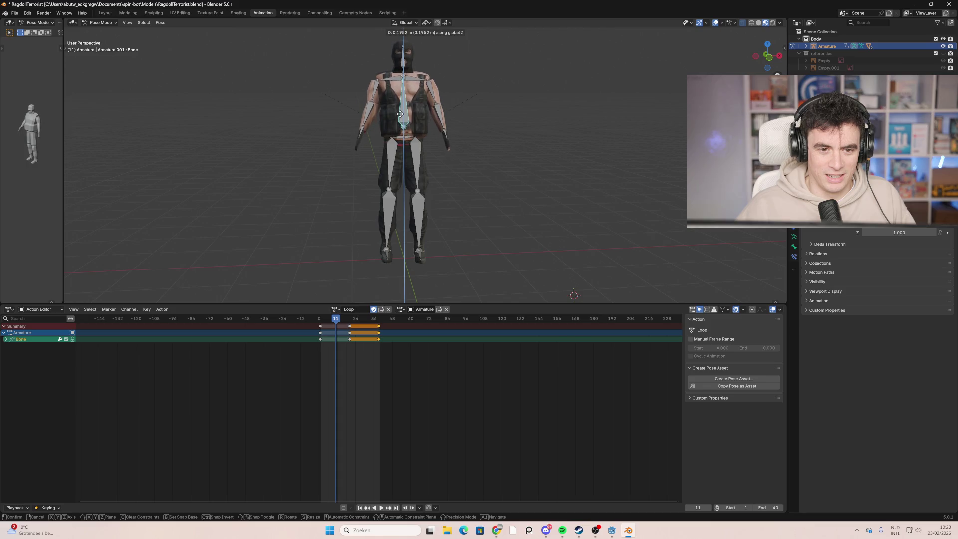
pyautogui.click(401, 144)
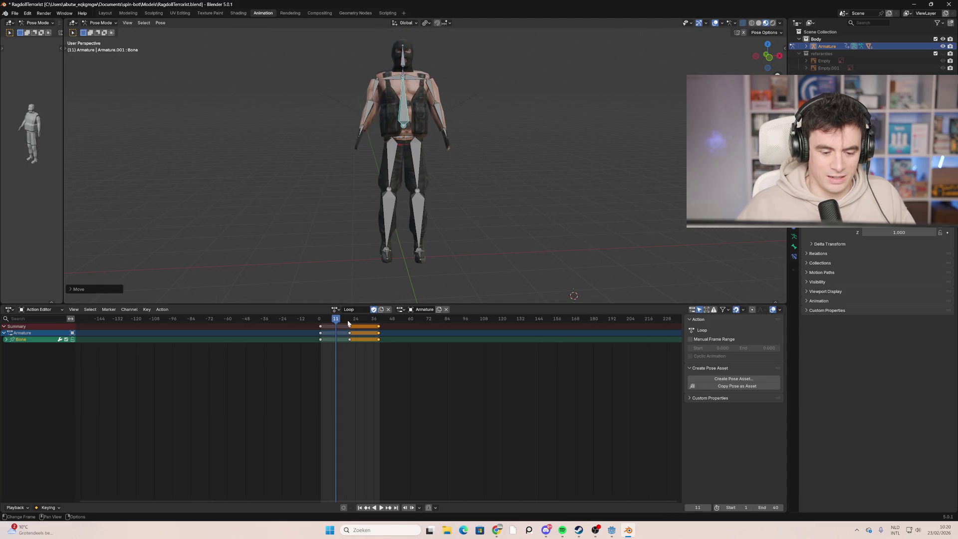
pyautogui.press('i')
pyautogui.press('space')
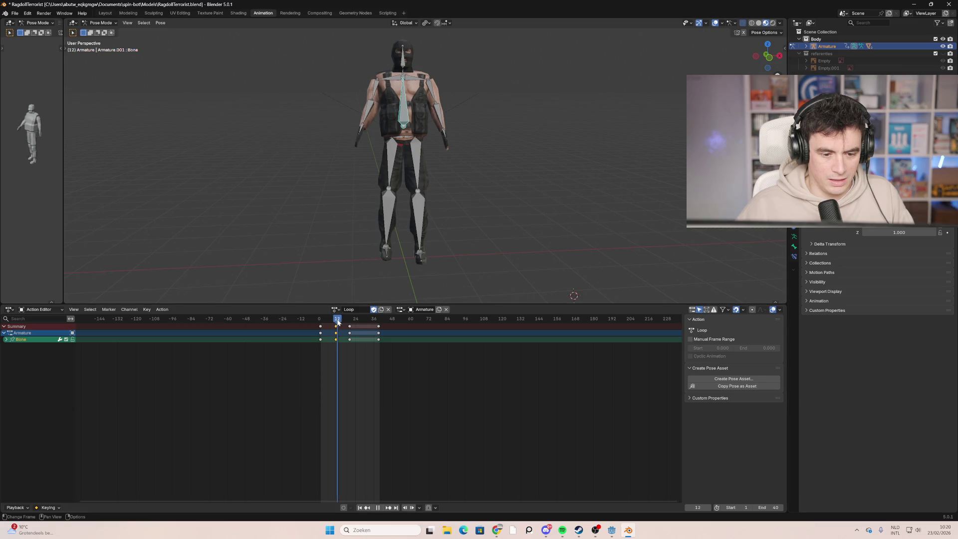
pyautogui.press('space')
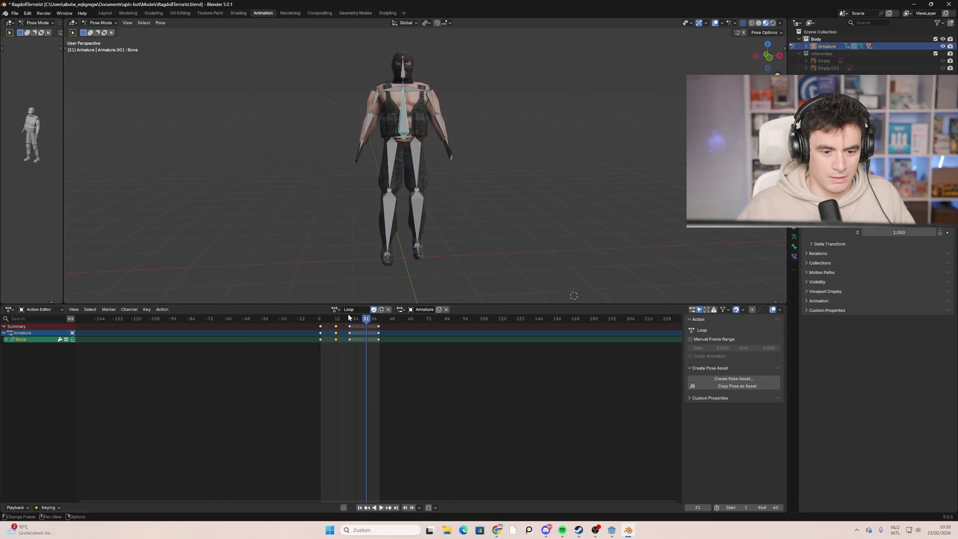
# Step: Copy the torso bone's frame-11 key and paste it at frame 30
pyautogui.moveTo(342, 350); pyautogui.dragTo(335, 338)
pyautogui.press('space')
pyautogui.moveTo(369, 321); pyautogui.dragTo(364, 324)
pyautogui.press('space')
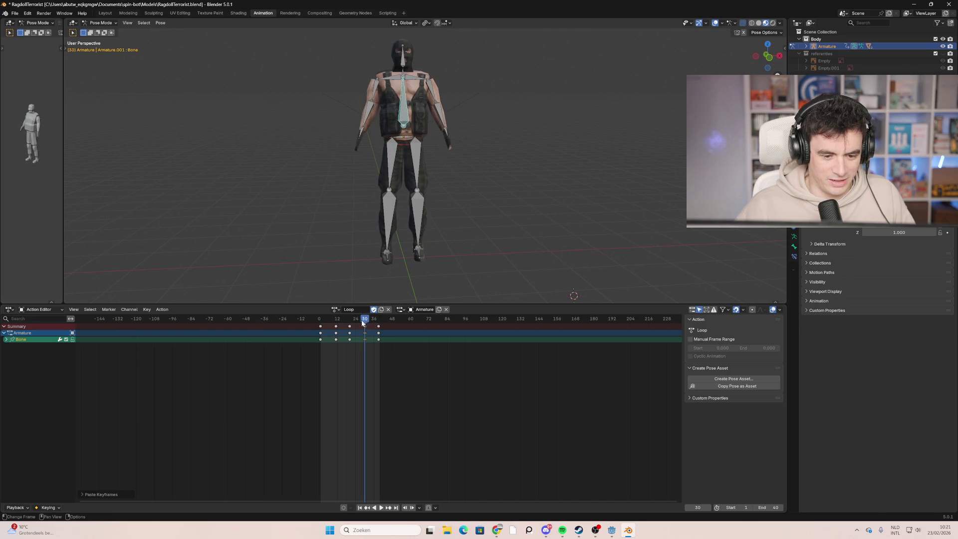
pyautogui.moveTo(310, 167)
pyautogui.mouseDown(button='middle')
pyautogui.moveTo(449, 172)
pyautogui.moveTo(354, 167)
pyautogui.moveTo(490, 163)
pyautogui.moveTo(274, 164)
pyautogui.moveTo(293, 163)
pyautogui.mouseUp(button='middle')
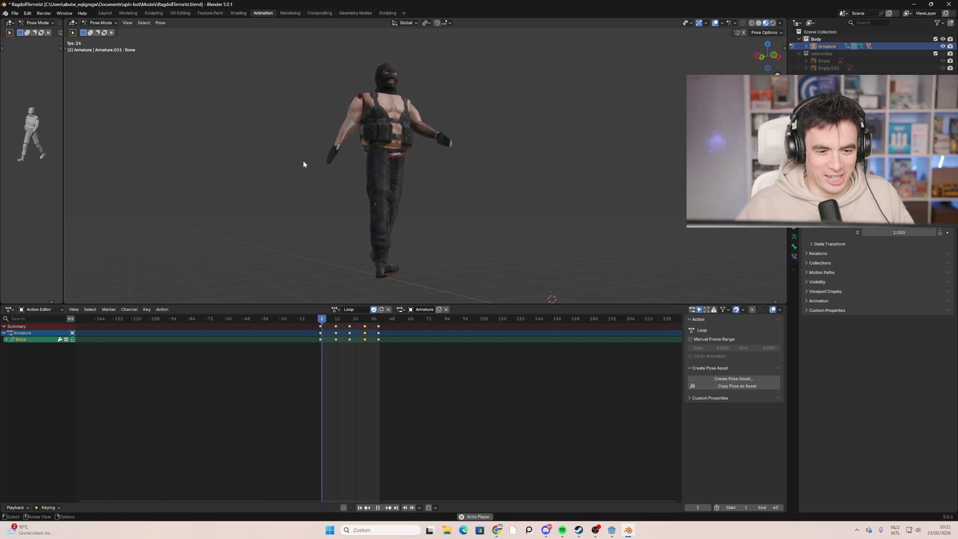
pyautogui.moveTo(303, 160); pyautogui.dragTo(300, 180, button='middle')
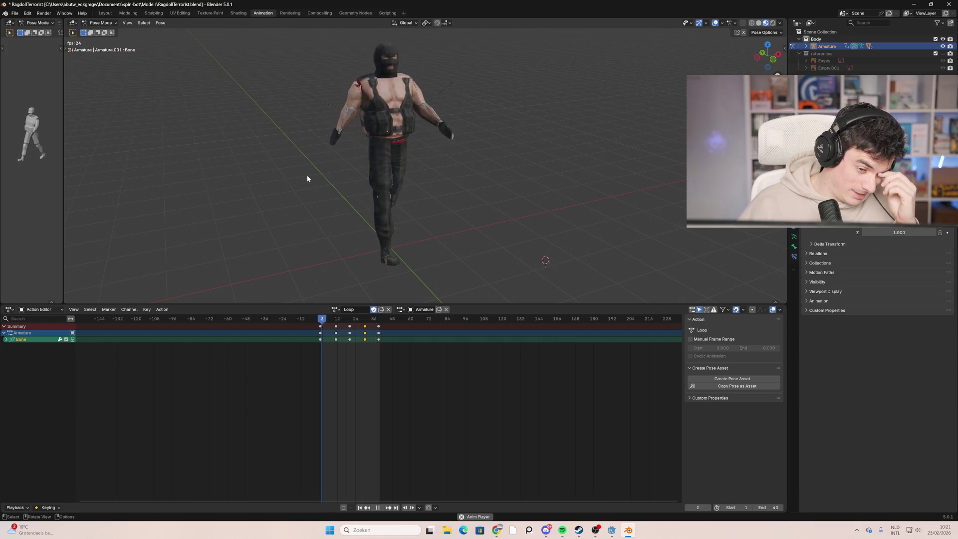
pyautogui.moveTo(337, 209)
pyautogui.mouseDown(button='middle')
pyautogui.moveTo(413, 191)
pyautogui.moveTo(391, 185)
pyautogui.moveTo(636, 202)
pyautogui.moveTo(481, 202)
pyautogui.mouseUp(button='middle')
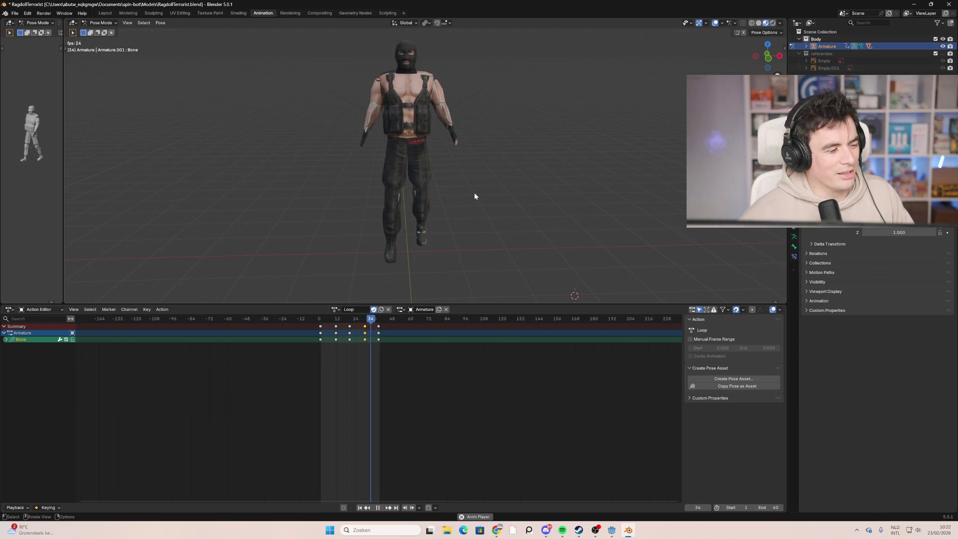
pyautogui.moveTo(512, 142)
pyautogui.mouseDown(button='middle')
pyautogui.moveTo(538, 148)
pyautogui.moveTo(409, 128)
pyautogui.moveTo(445, 171)
pyautogui.moveTo(342, 113)
pyautogui.moveTo(492, 124)
pyautogui.moveTo(355, 157)
pyautogui.moveTo(493, 151)
pyautogui.moveTo(609, 160)
pyautogui.moveTo(521, 212)
pyautogui.moveTo(529, 195)
pyautogui.moveTo(538, 208)
pyautogui.moveTo(517, 220)
pyautogui.moveTo(431, 243)
pyautogui.moveTo(475, 231)
pyautogui.mouseUp(button='middle')
pyautogui.press('space')
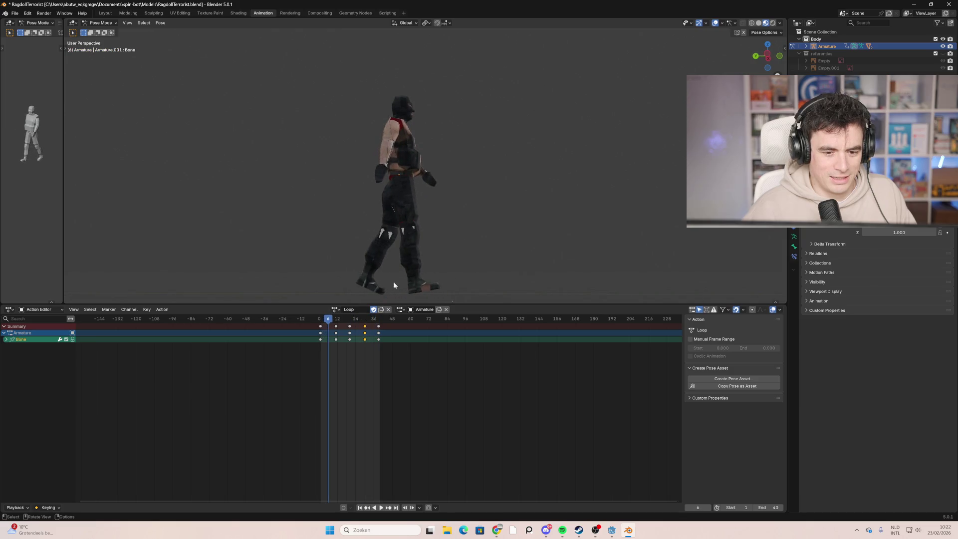
# Step: Review the stride at frame 15 from a higher front view with X-Ray on (Alt+Z), replaying it
pyautogui.moveTo(333, 319)
pyautogui.mouseDown()
pyautogui.moveTo(342, 325)
pyautogui.moveTo(323, 327)
pyautogui.moveTo(375, 336)
pyautogui.moveTo(319, 335)
pyautogui.mouseUp()
pyautogui.moveTo(368, 248)
pyautogui.mouseDown(button='middle')
pyautogui.moveTo(405, 221)
pyautogui.moveTo(436, 133)
pyautogui.moveTo(435, 195)
pyautogui.moveTo(372, 232)
pyautogui.mouseUp(button='middle')
pyautogui.press('space')
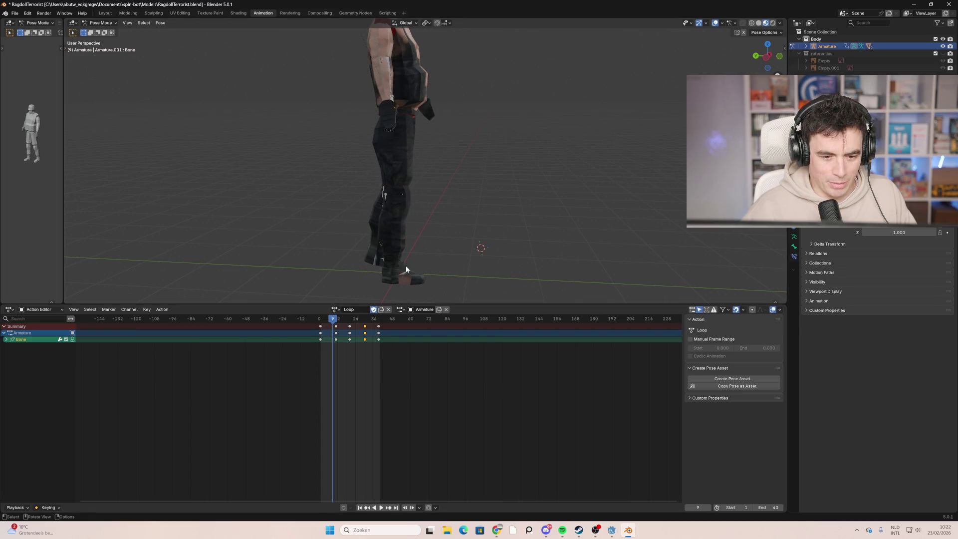
pyautogui.hotkey('alt', 'z')
pyautogui.press('space')
pyautogui.moveTo(327, 318)
pyautogui.mouseDown()
pyautogui.moveTo(348, 336)
pyautogui.moveTo(321, 330)
pyautogui.moveTo(345, 334)
pyautogui.mouseUp()
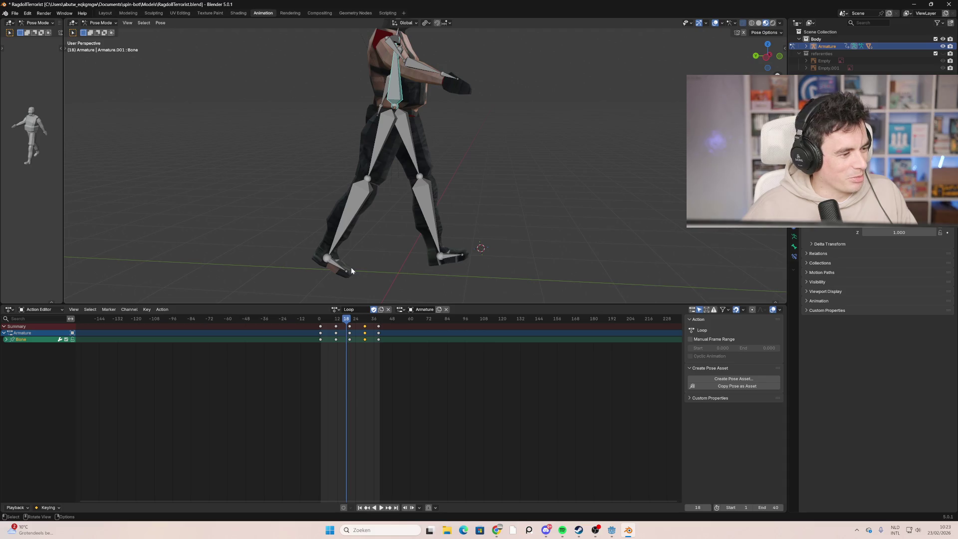
# Step: Select thigh bone Bone.014 and replay the stride from a side view, scrubbing back to frame 2
pyautogui.moveTo(501, 196)
pyautogui.mouseDown(button='middle')
pyautogui.moveTo(393, 200)
pyautogui.moveTo(384, 189)
pyautogui.moveTo(511, 181)
pyautogui.mouseUp(button='middle')
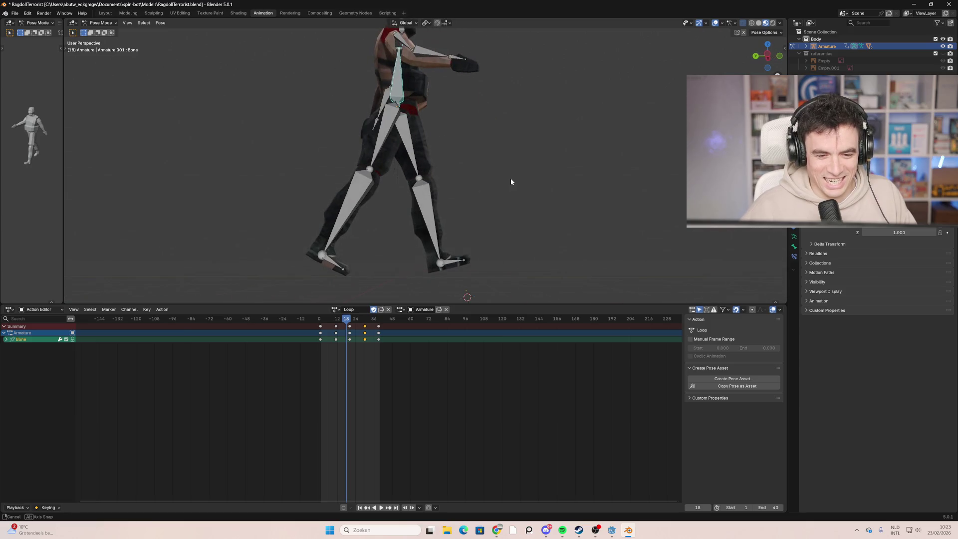
pyautogui.click(368, 150)
pyautogui.click(416, 162)
pyautogui.moveTo(416, 162); pyautogui.dragTo(356, 175, button='middle')
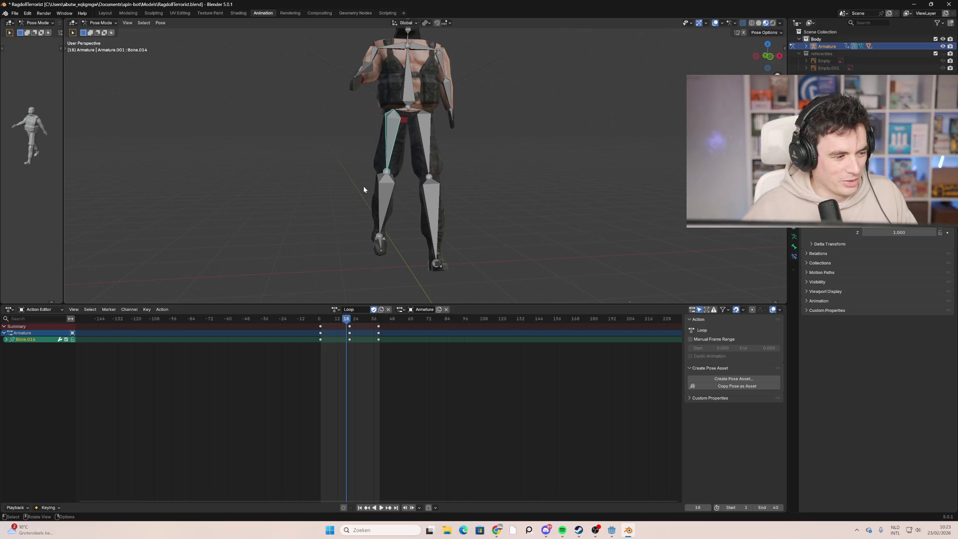
pyautogui.moveTo(347, 191)
pyautogui.mouseDown(button='middle')
pyautogui.moveTo(435, 186)
pyautogui.moveTo(414, 188)
pyautogui.mouseUp(button='middle')
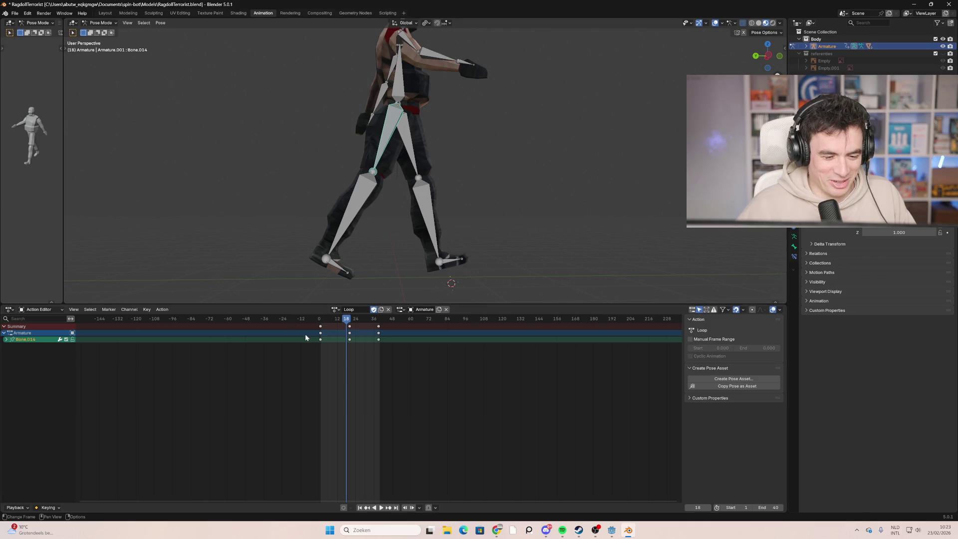
pyautogui.press('space')
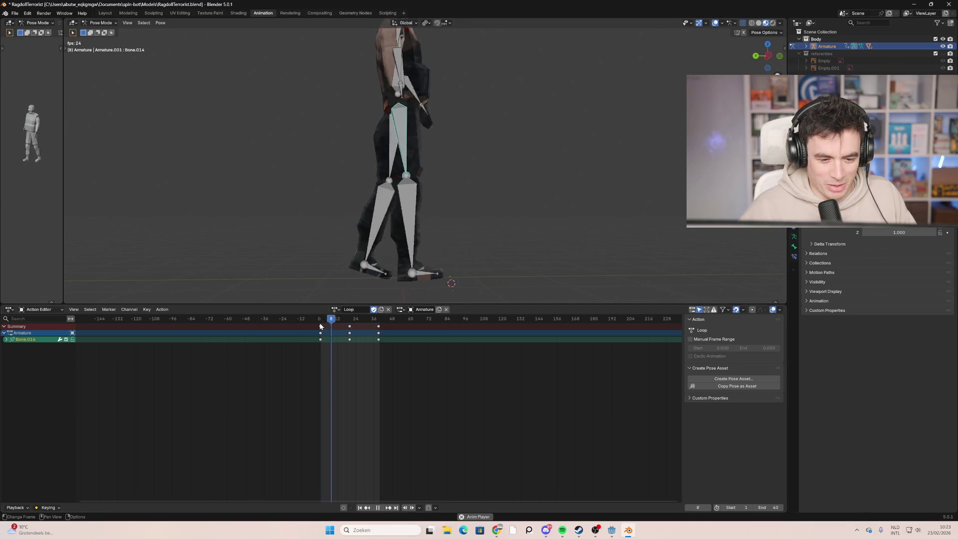
pyautogui.press('space')
pyautogui.press('space')
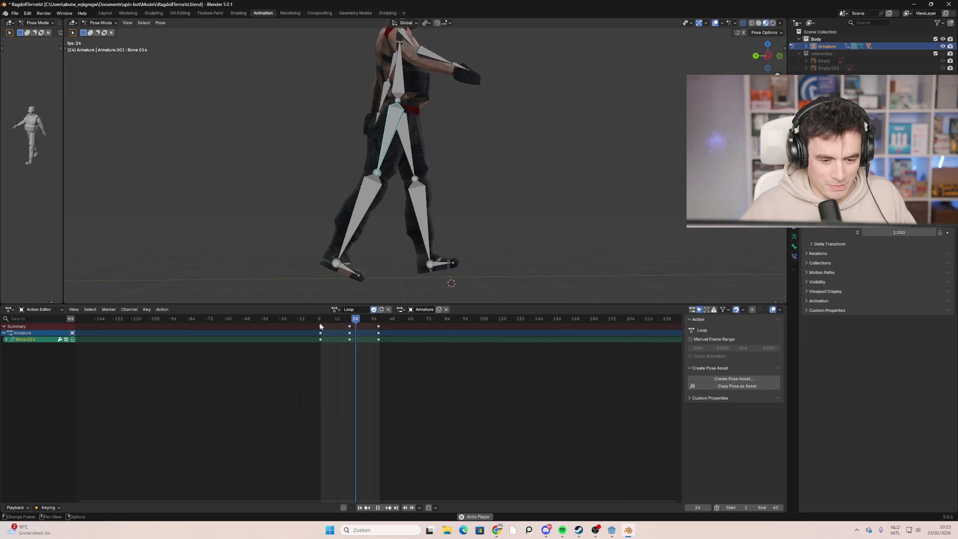
pyautogui.press('space')
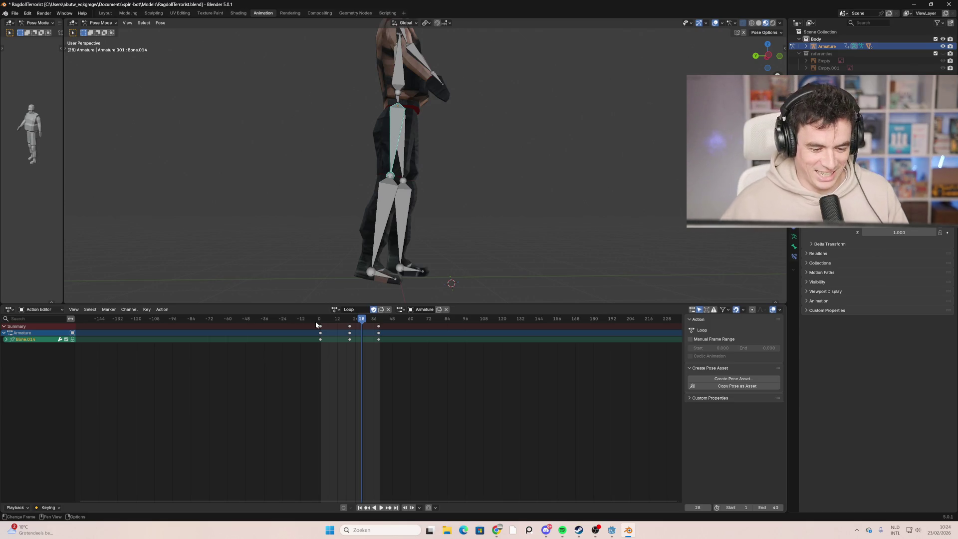
pyautogui.moveTo(344, 324)
pyautogui.mouseDown()
pyautogui.moveTo(293, 325)
pyautogui.moveTo(303, 327)
pyautogui.mouseUp()
pyautogui.press('space')
pyautogui.scroll(2, 343, 345)
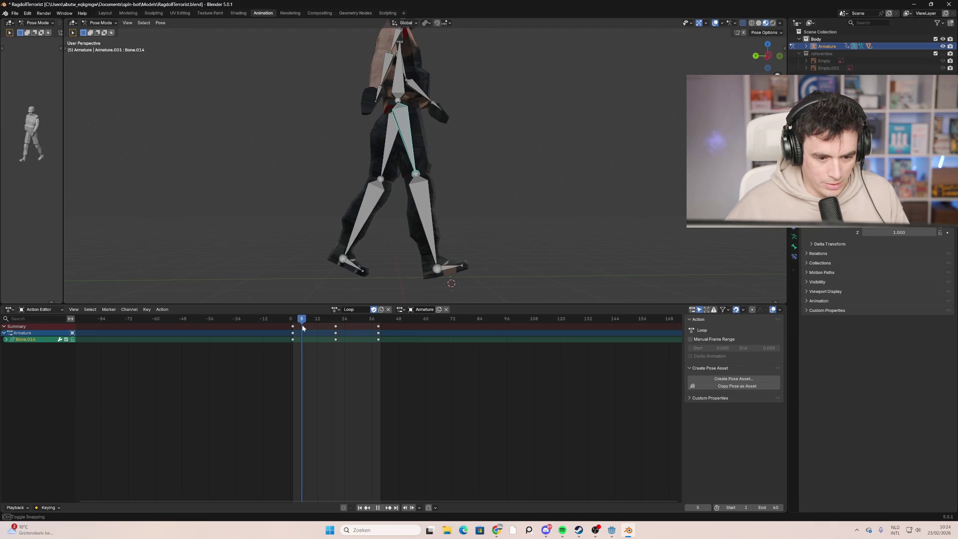
# Step: In side orthographic view, key foot bone Bone.018's current pose at frame 4
pyautogui.scroll(3, 333, 323)
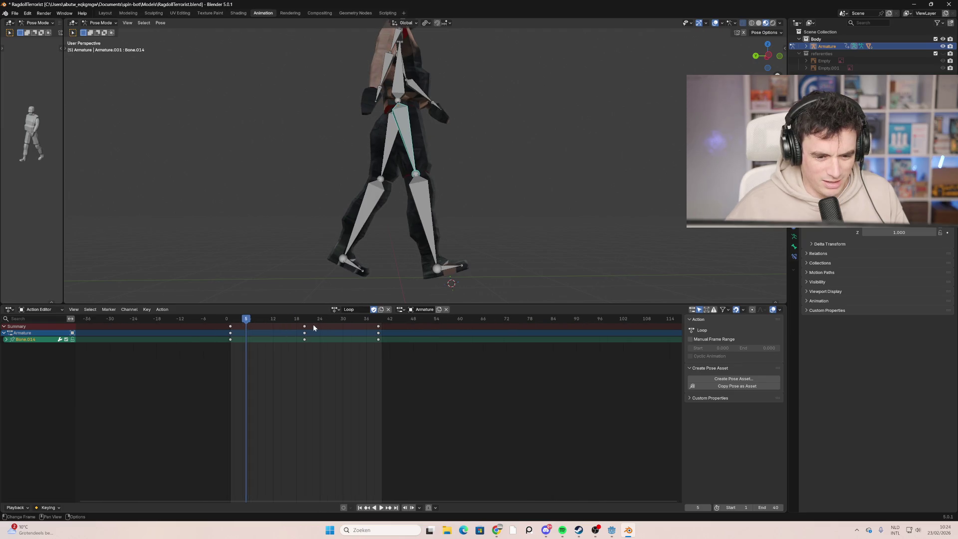
pyautogui.scroll(-2, 355, 256)
pyautogui.press('space')
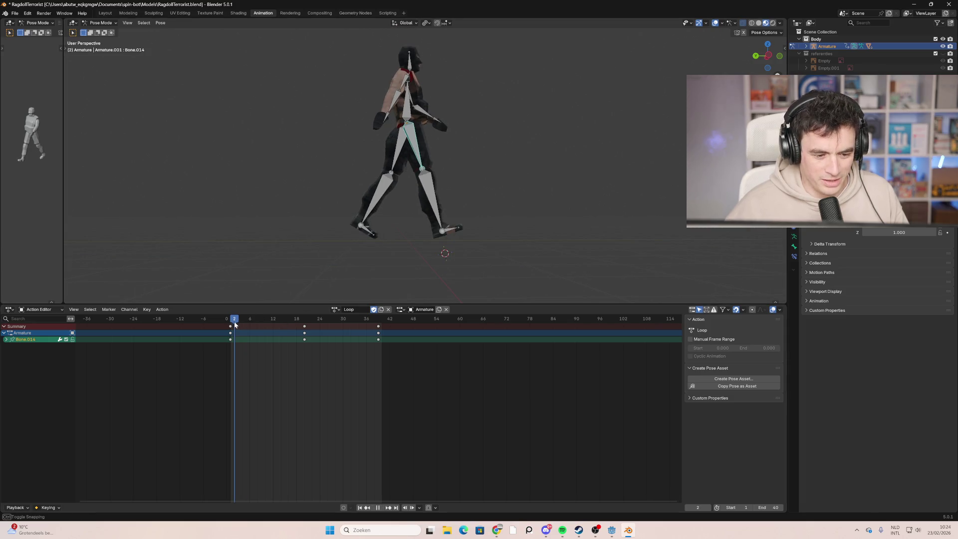
pyautogui.press('space')
pyautogui.press('ctrl+KP_3')
pyautogui.moveTo(236, 323); pyautogui.dragTo(246, 327)
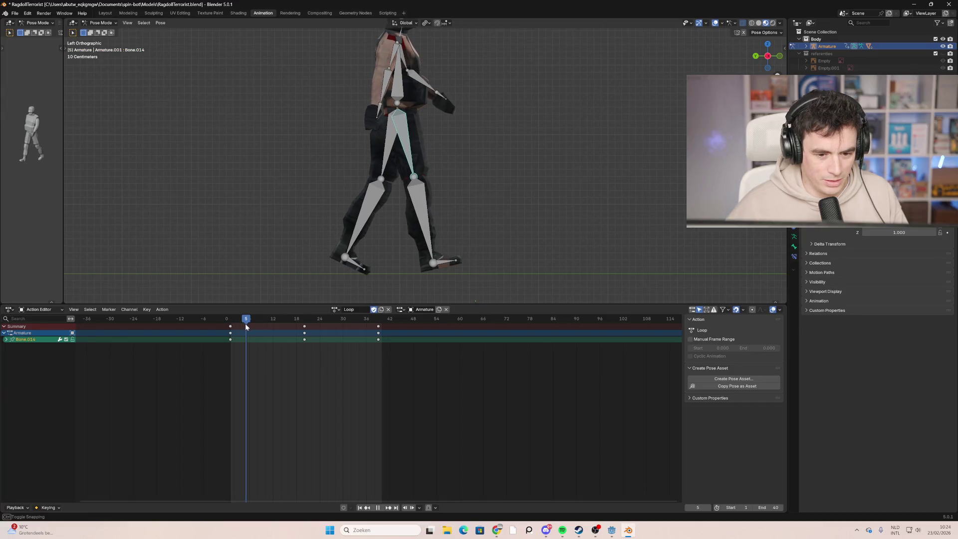
pyautogui.moveTo(245, 326); pyautogui.dragTo(244, 325)
pyautogui.click(447, 261)
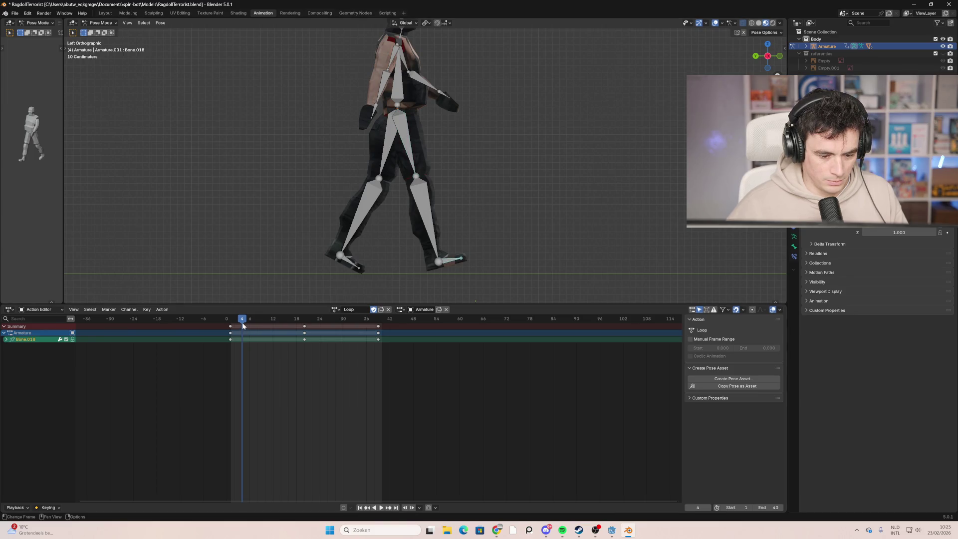
pyautogui.press('i')
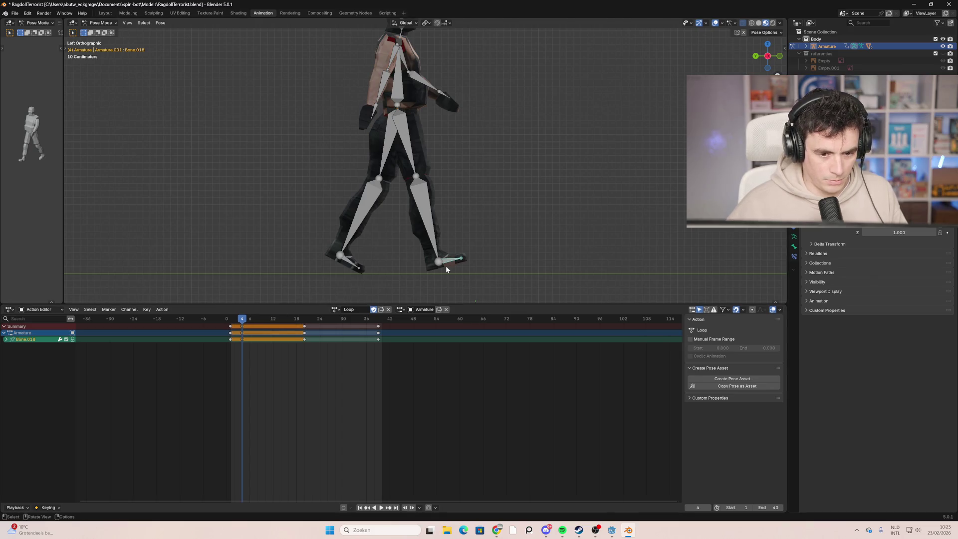
# Step: Rotate and key Bone.018 at frames 6 and 7, then play from the start
pyautogui.moveTo(243, 321); pyautogui.dragTo(250, 325)
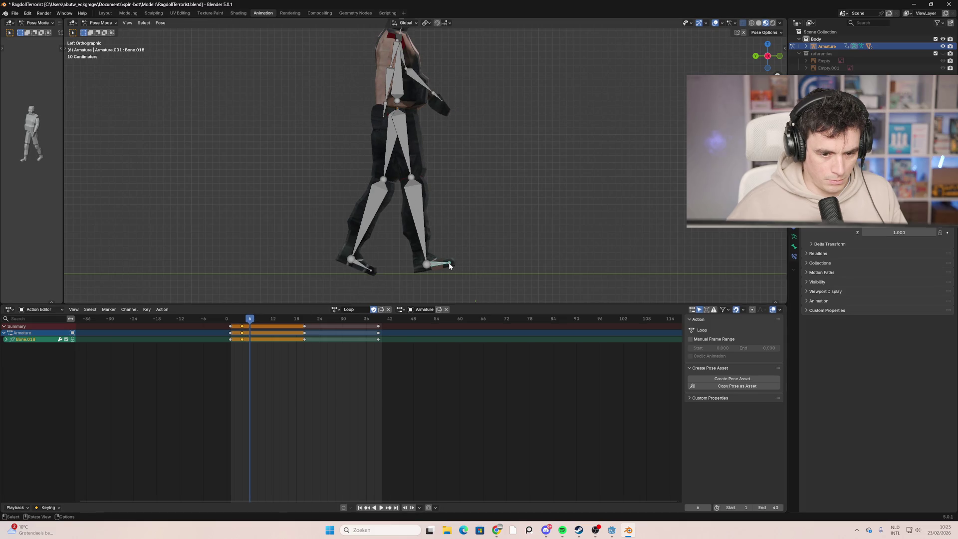
pyautogui.press('r')
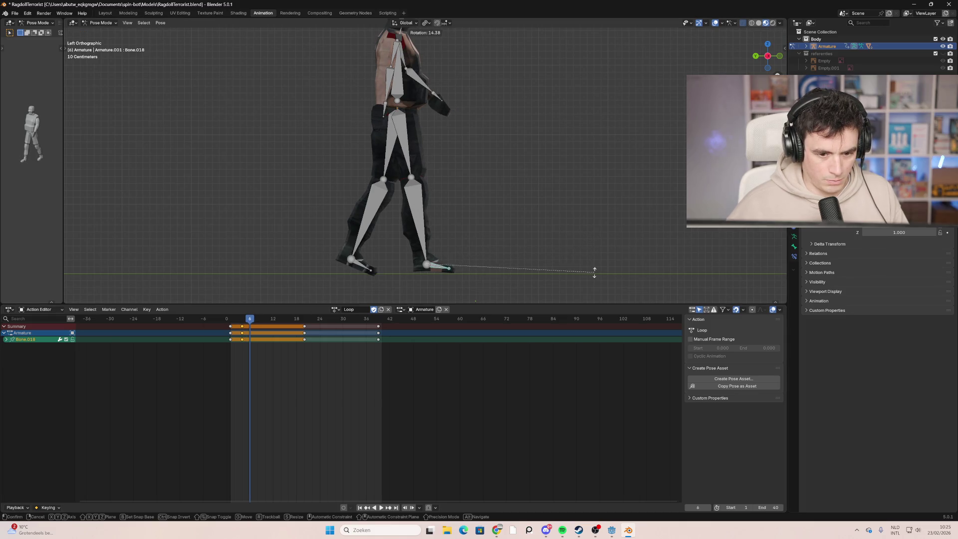
pyautogui.click(593, 269)
pyautogui.press('i')
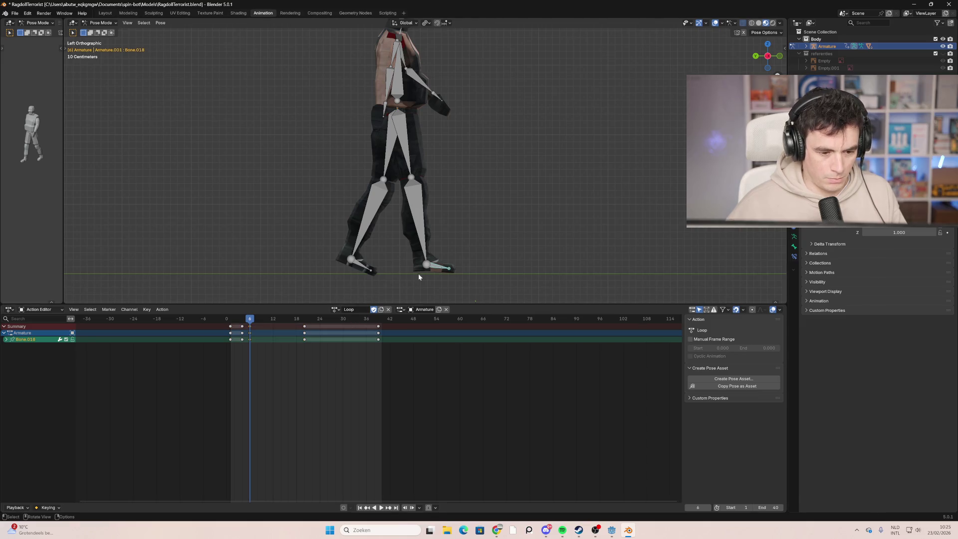
pyautogui.moveTo(250, 322); pyautogui.dragTo(254, 321)
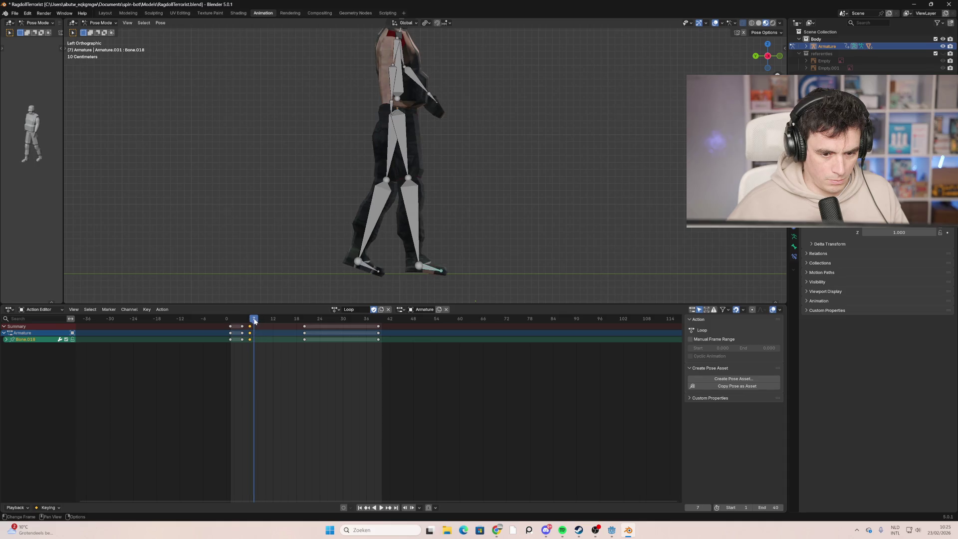
pyautogui.press('r')
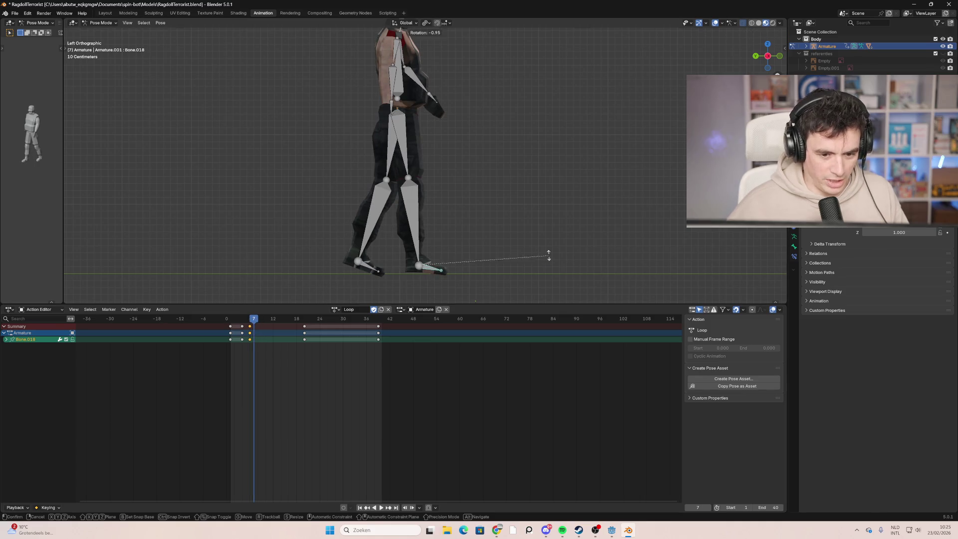
pyautogui.click(548, 246)
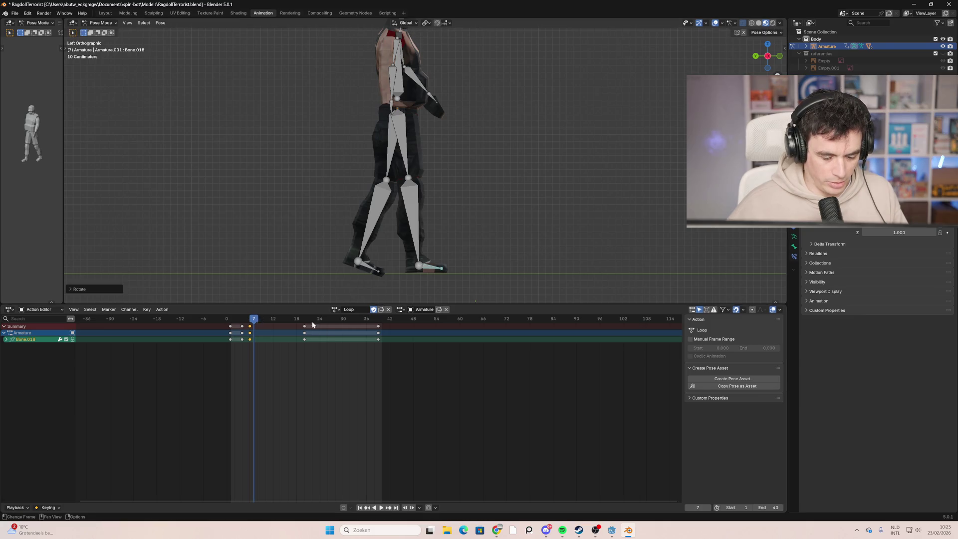
pyautogui.press('i')
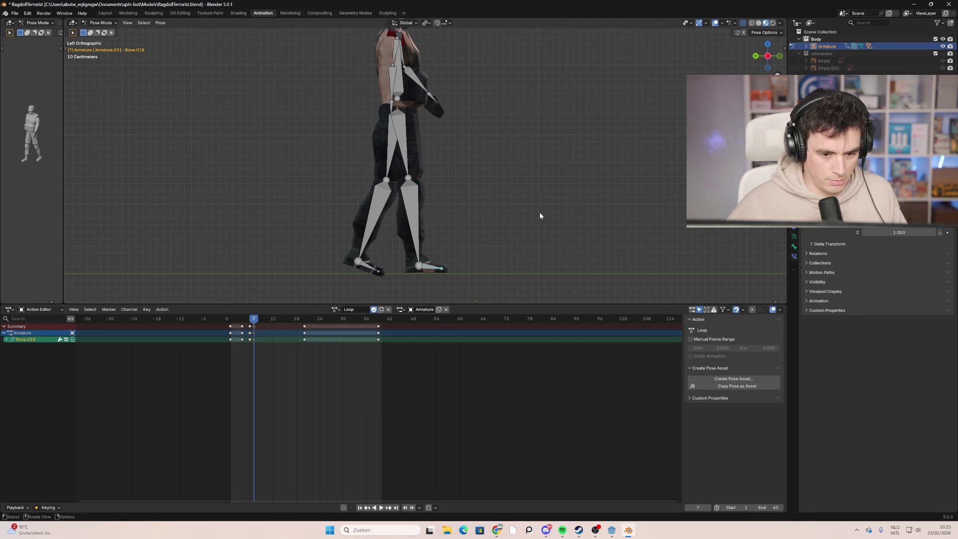
pyautogui.click(230, 318)
pyautogui.press('space')
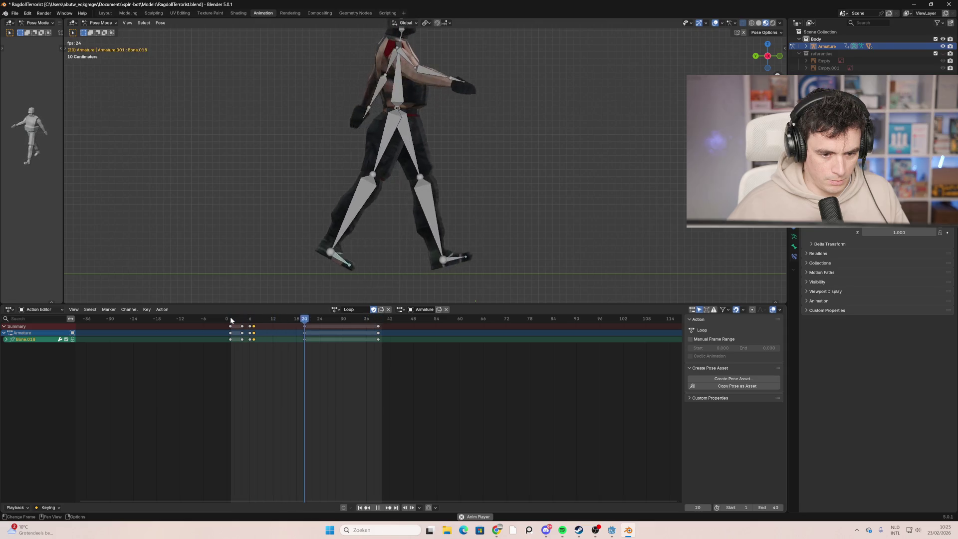
pyautogui.moveTo(463, 230)
pyautogui.mouseDown(button='middle')
pyautogui.moveTo(484, 214)
pyautogui.moveTo(400, 220)
pyautogui.moveTo(311, 205)
pyautogui.moveTo(388, 220)
pyautogui.moveTo(489, 220)
pyautogui.mouseUp(button='middle')
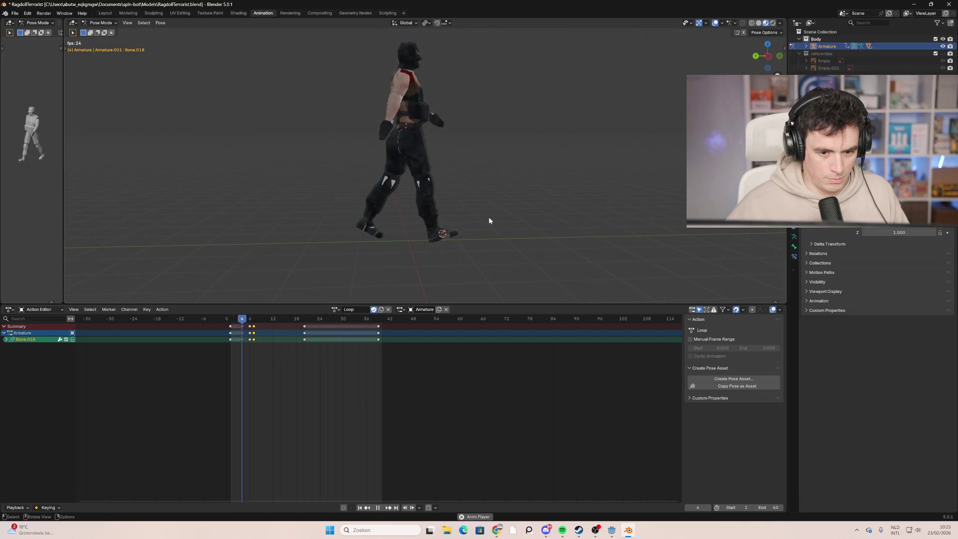
pyautogui.moveTo(489, 220)
pyautogui.mouseDown(button='middle')
pyautogui.moveTo(331, 214)
pyautogui.moveTo(383, 216)
pyautogui.moveTo(349, 270)
pyautogui.mouseUp(button='middle')
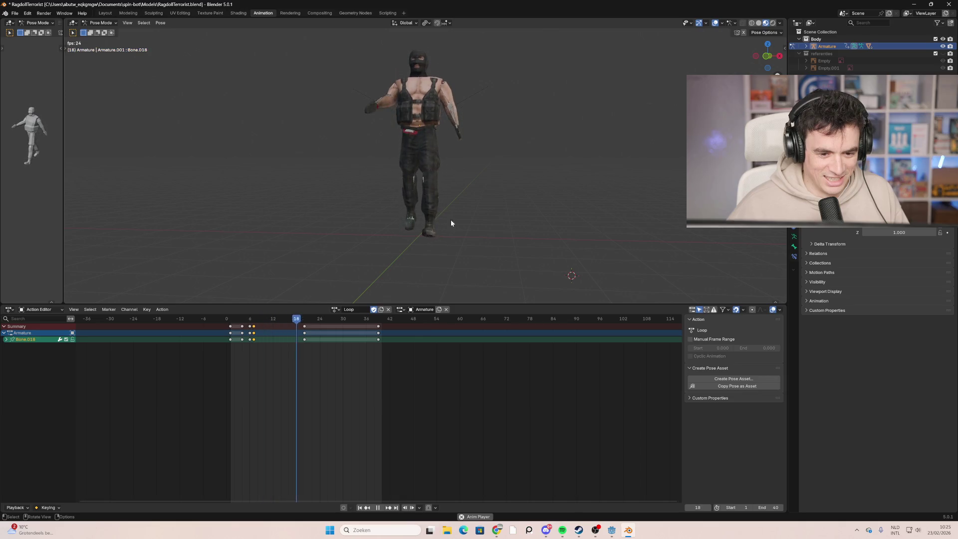
pyautogui.moveTo(399, 214); pyautogui.dragTo(442, 212, button='middle')
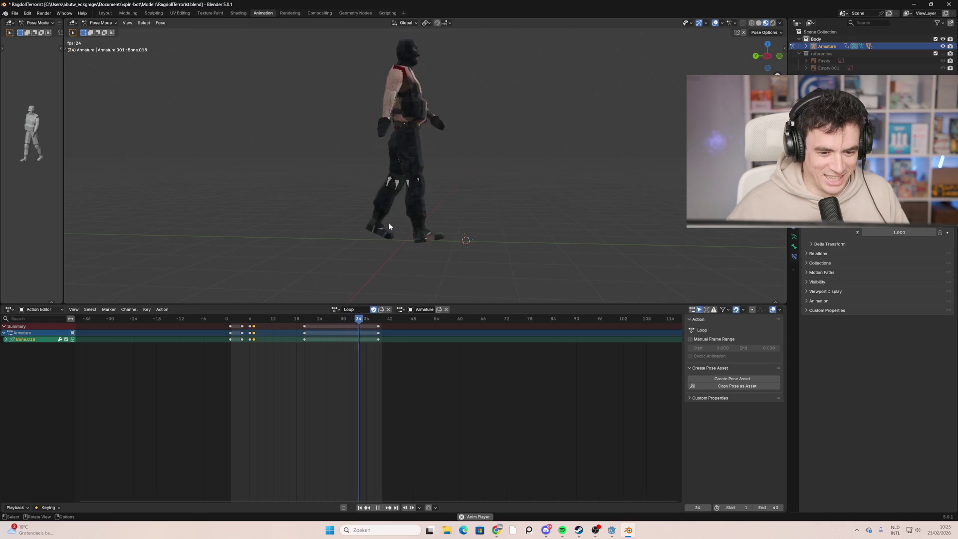
pyautogui.press('Escape')
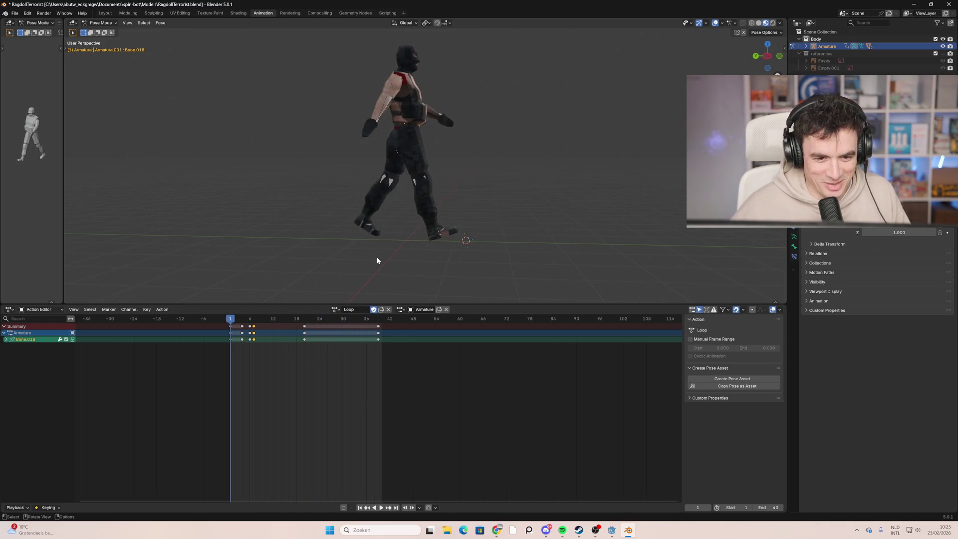
pyautogui.scroll(1, 358, 283)
pyautogui.scroll(5, 299, 348)
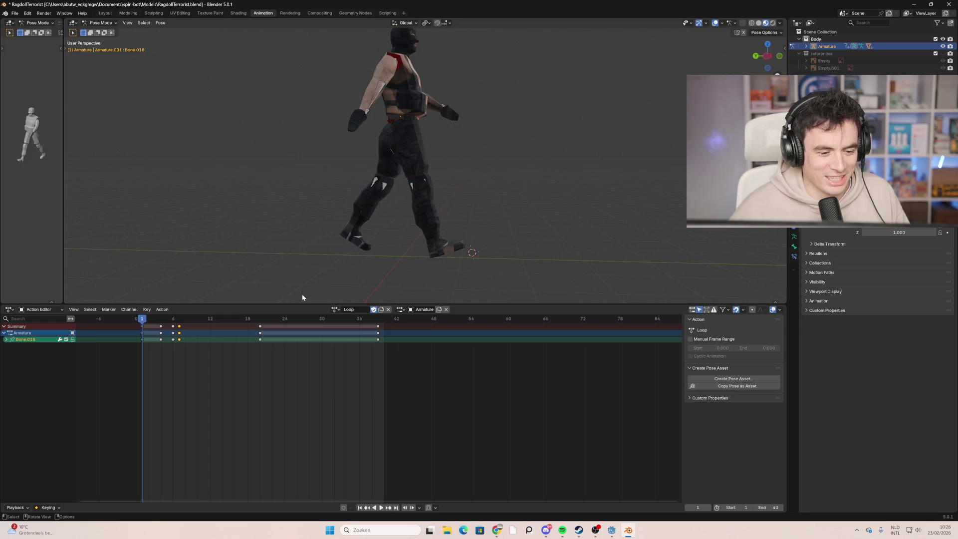
pyautogui.moveTo(257, 324)
pyautogui.mouseDown()
pyautogui.moveTo(311, 325)
pyautogui.moveTo(291, 332)
pyautogui.mouseUp()
pyautogui.click(767, 55)
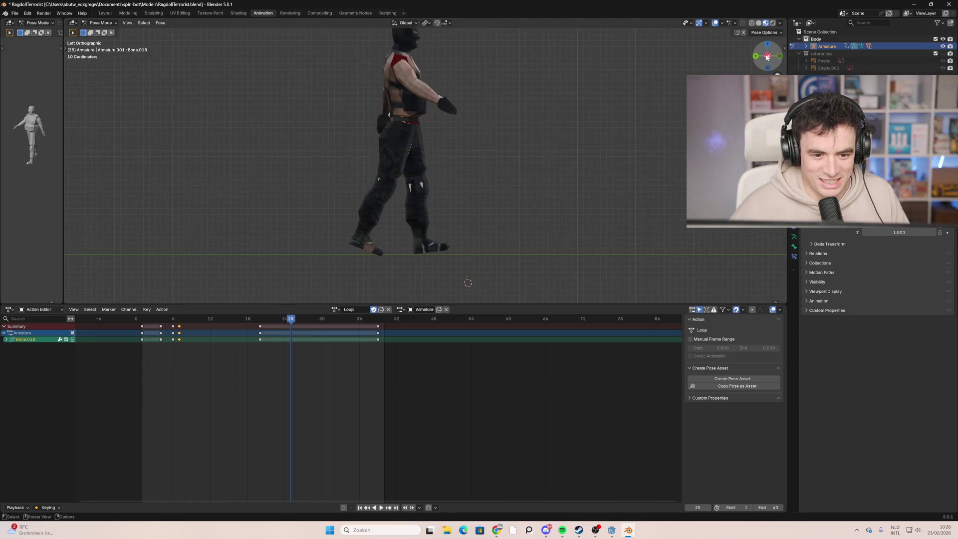
pyautogui.moveTo(267, 319); pyautogui.dragTo(272, 322)
pyautogui.click(771, 56)
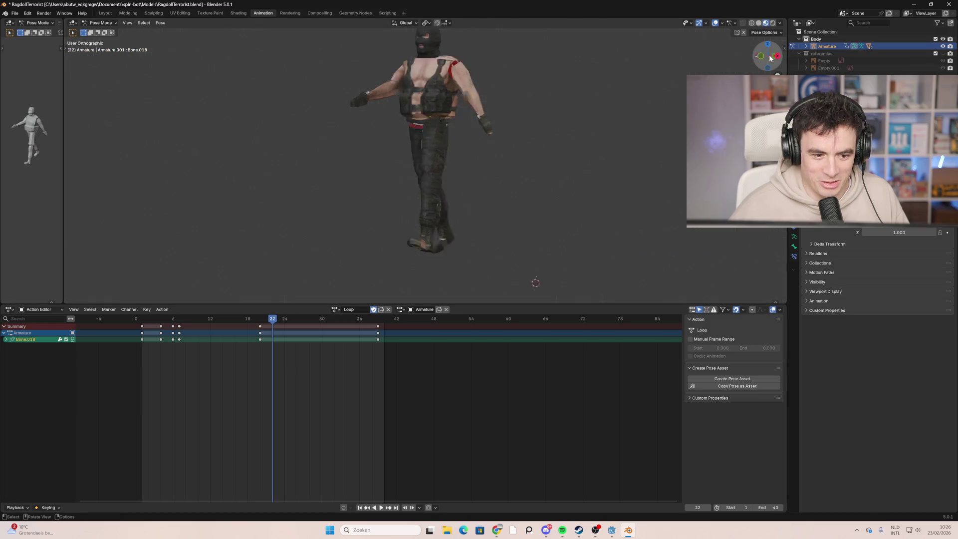
pyautogui.click(771, 57)
pyautogui.moveTo(160, 319)
pyautogui.mouseDown()
pyautogui.moveTo(150, 324)
pyautogui.moveTo(257, 331)
pyautogui.moveTo(147, 338)
pyautogui.moveTo(267, 369)
pyautogui.moveTo(205, 371)
pyautogui.moveTo(235, 372)
pyautogui.mouseUp()
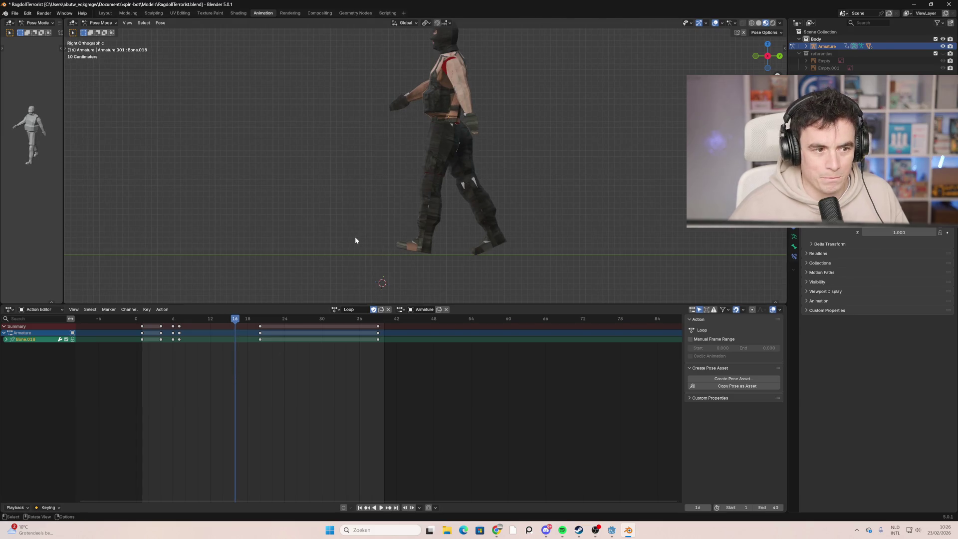
pyautogui.moveTo(354, 256)
pyautogui.mouseDown(button='middle')
pyautogui.moveTo(500, 254)
pyautogui.moveTo(344, 255)
pyautogui.moveTo(436, 265)
pyautogui.moveTo(357, 255)
pyautogui.mouseUp(button='middle')
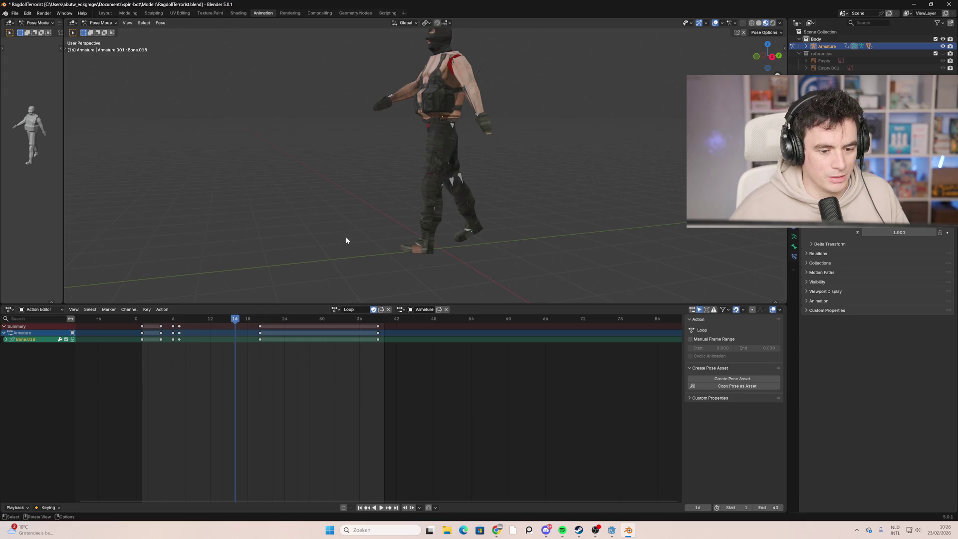
pyautogui.moveTo(236, 327)
pyautogui.mouseDown()
pyautogui.moveTo(147, 330)
pyautogui.moveTo(177, 329)
pyautogui.moveTo(161, 330)
pyautogui.mouseUp()
pyautogui.moveTo(350, 201); pyautogui.dragTo(501, 204, button='middle')
pyautogui.moveTo(191, 331)
pyautogui.mouseDown()
pyautogui.moveTo(143, 330)
pyautogui.moveTo(316, 335)
pyautogui.moveTo(297, 331)
pyautogui.mouseUp()
pyautogui.moveTo(476, 226)
pyautogui.mouseDown(button='middle')
pyautogui.moveTo(341, 202)
pyautogui.moveTo(433, 207)
pyautogui.moveTo(348, 213)
pyautogui.moveTo(498, 210)
pyautogui.moveTo(400, 198)
pyautogui.mouseUp(button='middle')
pyautogui.press('space')
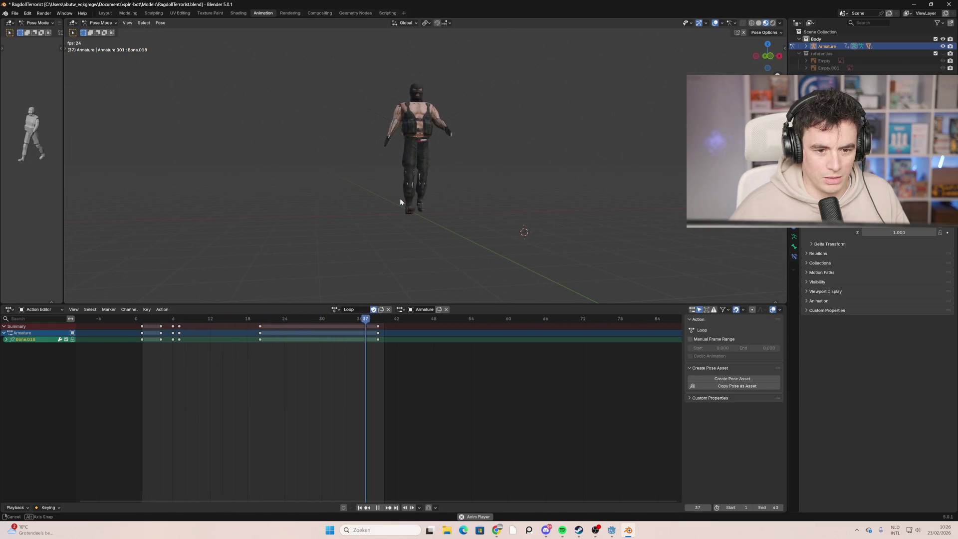
pyautogui.press('space')
pyautogui.press('space')
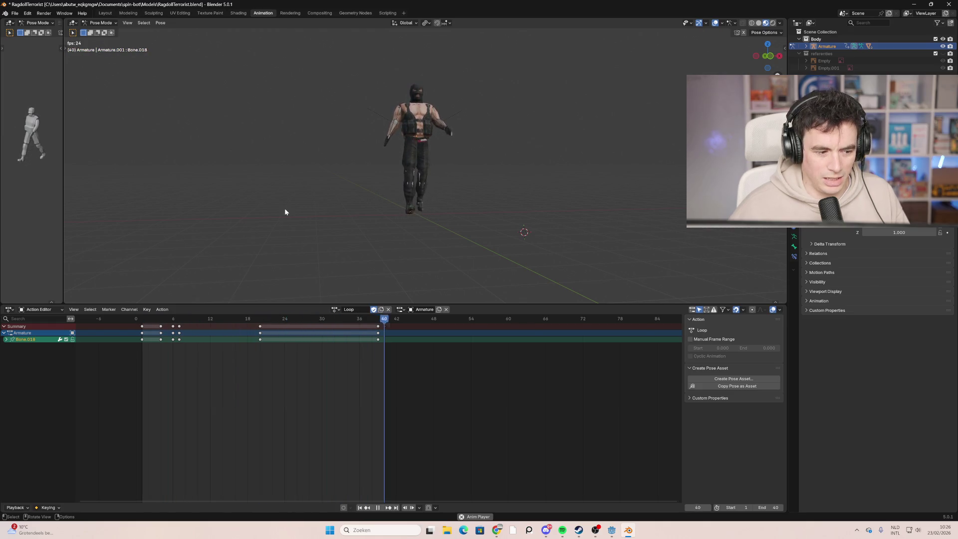
pyautogui.press('space')
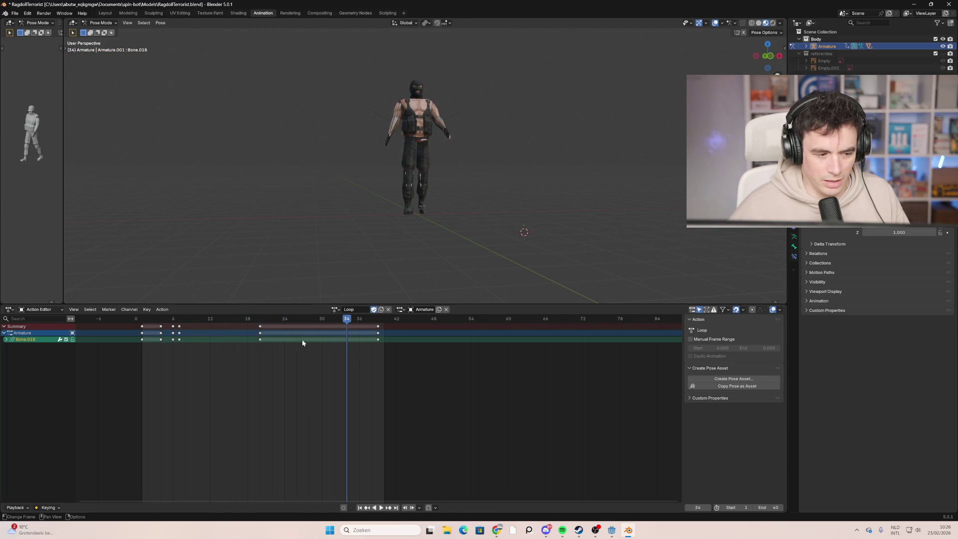
pyautogui.moveTo(539, 238)
pyautogui.mouseDown(button='middle')
pyautogui.moveTo(385, 188)
pyautogui.moveTo(603, 181)
pyautogui.moveTo(479, 248)
pyautogui.moveTo(560, 181)
pyautogui.mouseUp(button='middle')
pyautogui.press('space')
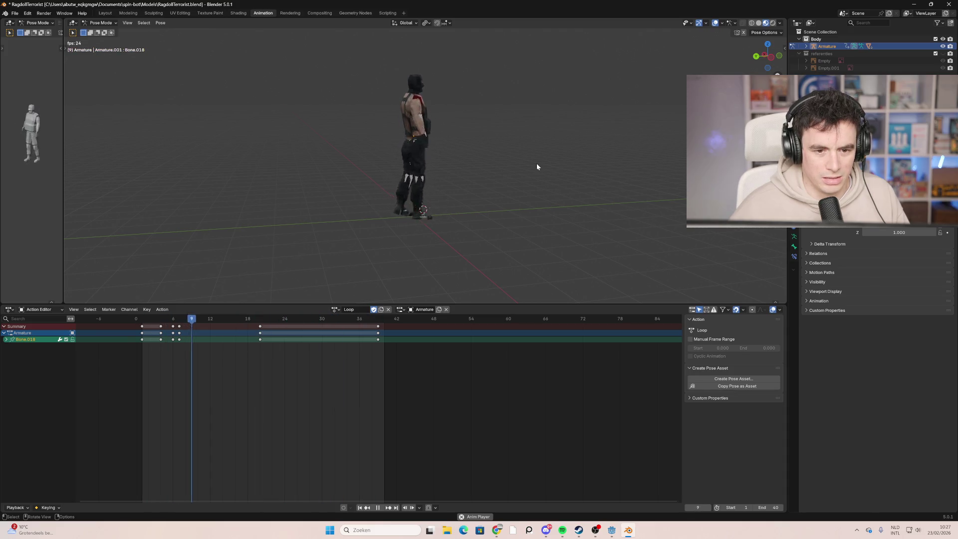
pyautogui.press('space')
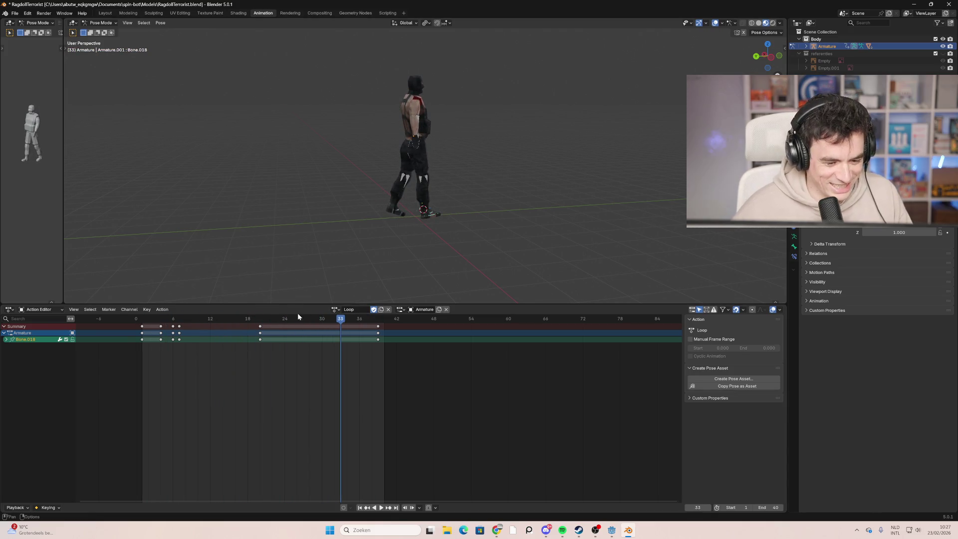
pyautogui.click(340, 314)
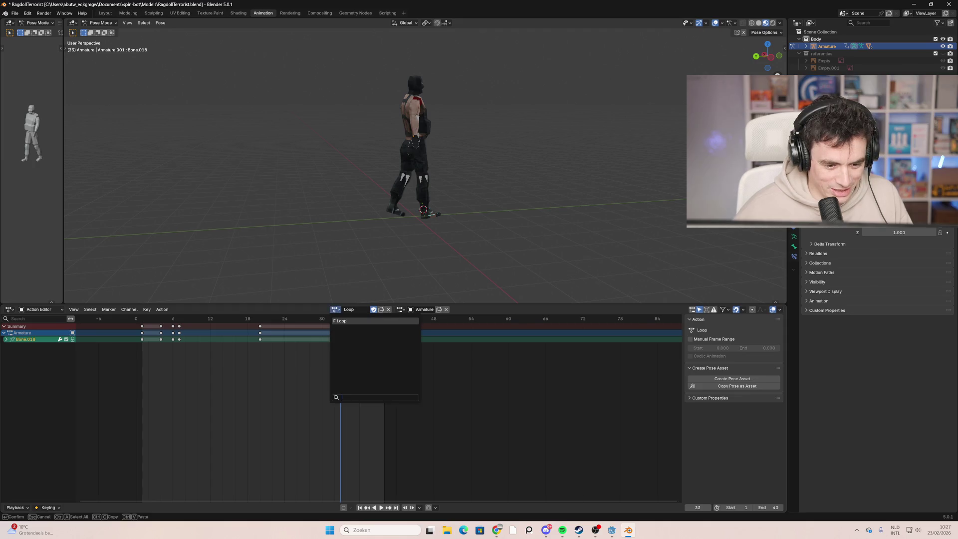
# Step: Rename the Loop.001 action to teabag and delete all of its keyframes
pyautogui.click(365, 311)
pyautogui.write('teabag')
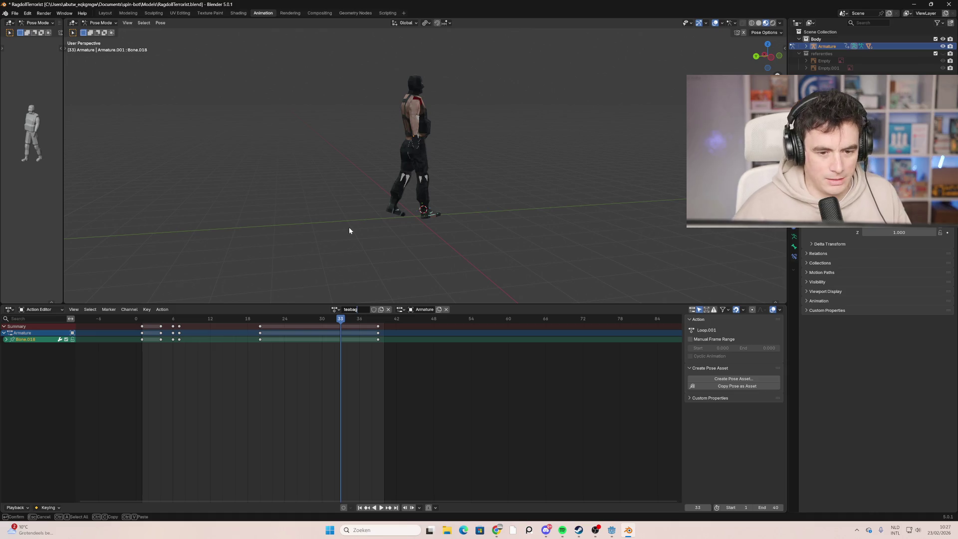
pyautogui.press('Return')
pyautogui.moveTo(454, 273)
pyautogui.mouseDown(button='middle')
pyautogui.moveTo(424, 241)
pyautogui.moveTo(386, 244)
pyautogui.moveTo(428, 250)
pyautogui.moveTo(370, 227)
pyautogui.moveTo(375, 177)
pyautogui.mouseUp(button='middle')
pyautogui.scroll(2, 394, 169)
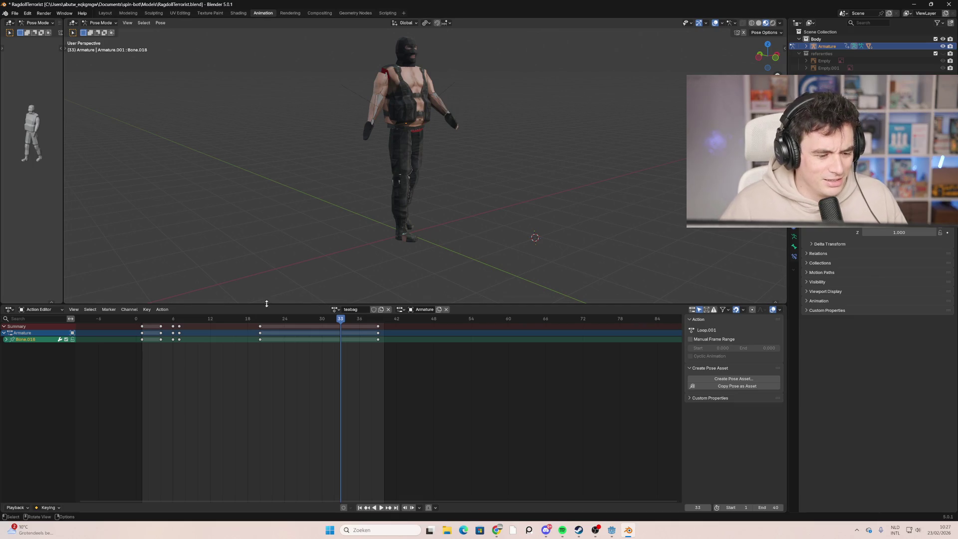
pyautogui.moveTo(203, 324)
pyautogui.mouseDown()
pyautogui.moveTo(160, 323)
pyautogui.moveTo(181, 325)
pyautogui.mouseUp()
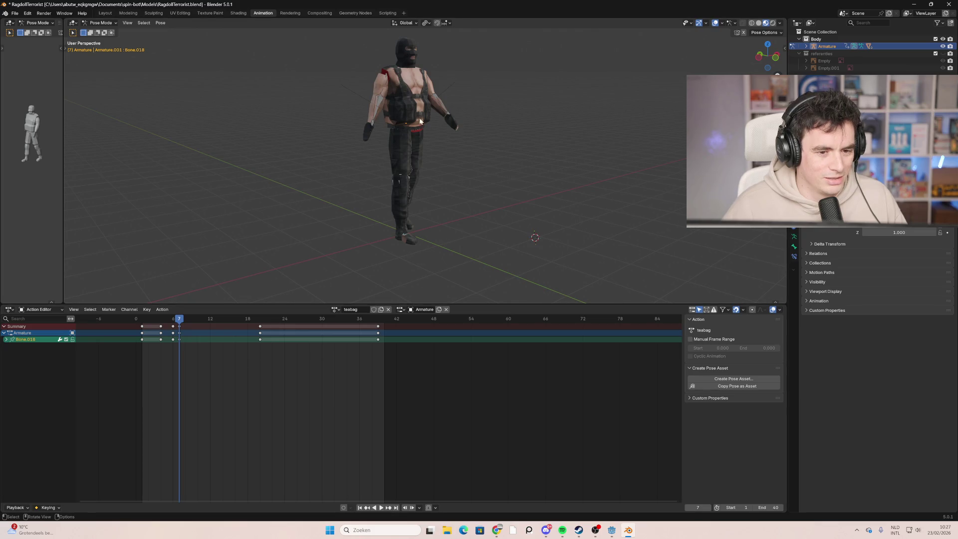
pyautogui.press('a')
pyautogui.moveTo(422, 477)
pyautogui.mouseDown()
pyautogui.moveTo(280, 445)
pyautogui.moveTo(115, 323)
pyautogui.mouseUp()
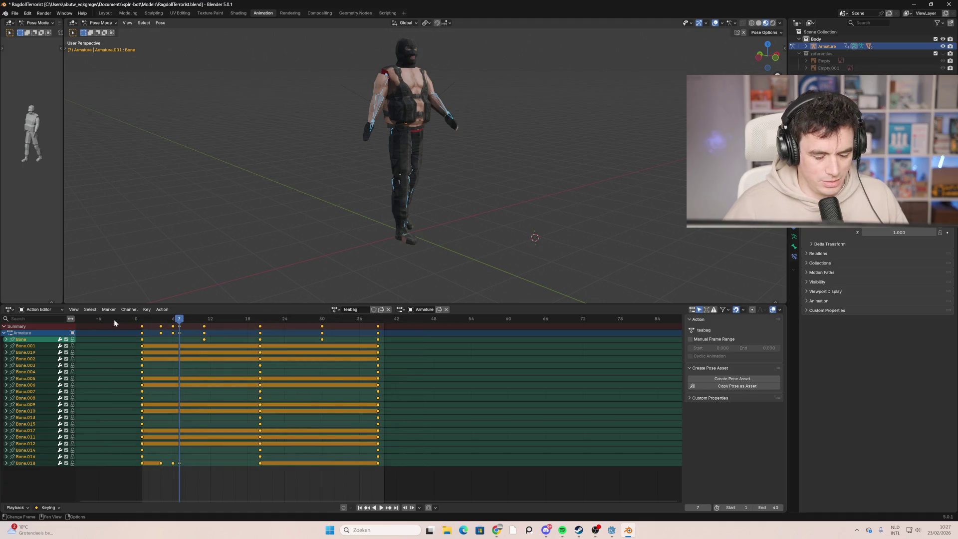
pyautogui.press('Delete')
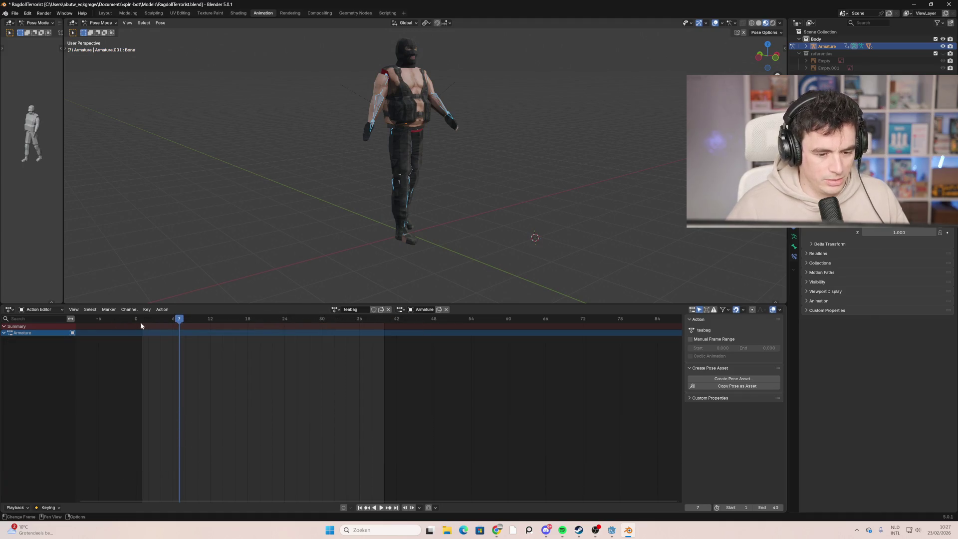
# Step: Preview the Loop action, then switch back to teabag at frame 0 with Bone.013 active
pyautogui.click(333, 310)
pyautogui.click(348, 323)
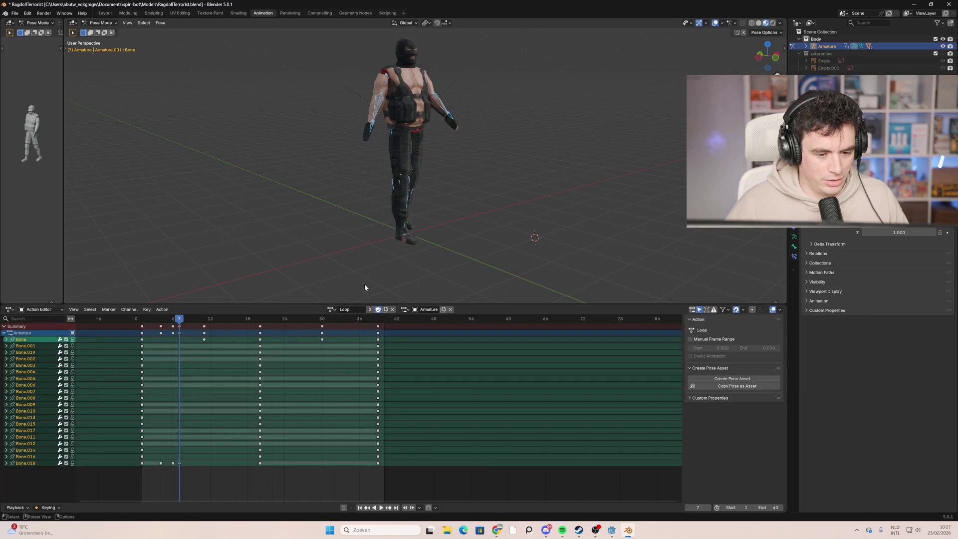
pyautogui.press('space')
pyautogui.click(337, 311)
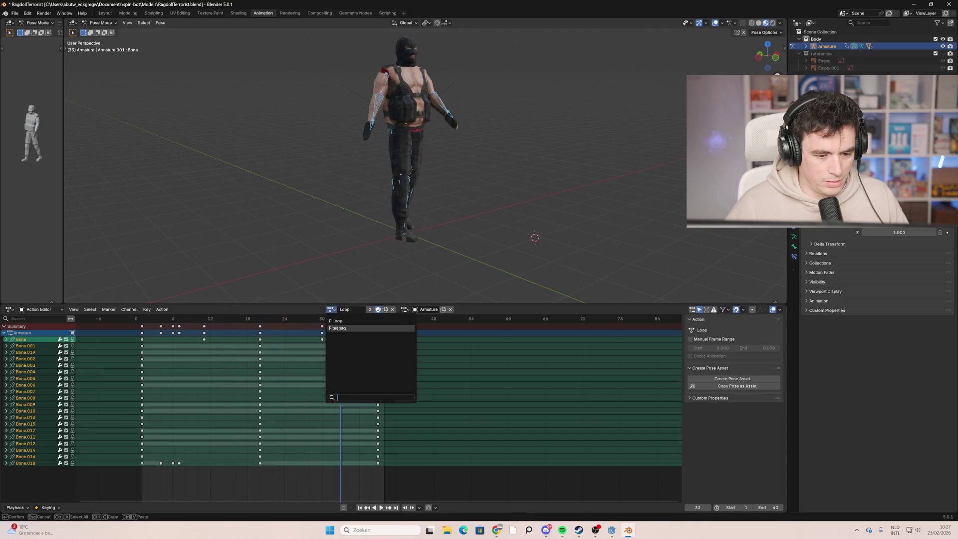
pyautogui.click(337, 330)
pyautogui.moveTo(339, 320)
pyautogui.mouseDown()
pyautogui.moveTo(72, 322)
pyautogui.moveTo(136, 324)
pyautogui.mouseUp()
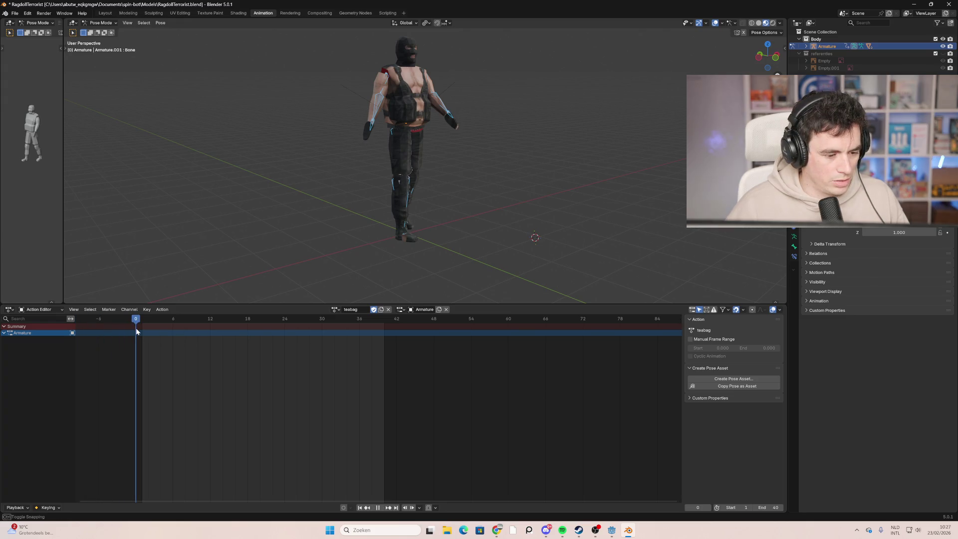
pyautogui.moveTo(283, 247)
pyautogui.mouseDown(button='middle')
pyautogui.moveTo(469, 166)
pyautogui.moveTo(572, 178)
pyautogui.moveTo(480, 172)
pyautogui.mouseUp(button='middle')
pyautogui.click(436, 143)
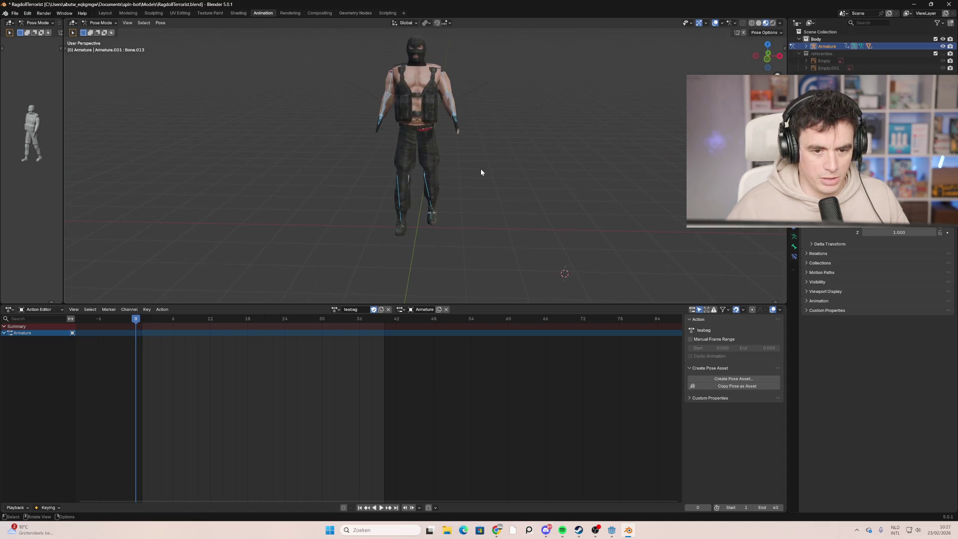
# Step: Apply Relax Pose to Breakdown from the pose menu, then open the Pose Mode dropdown
pyautogui.rightClick(427, 125)
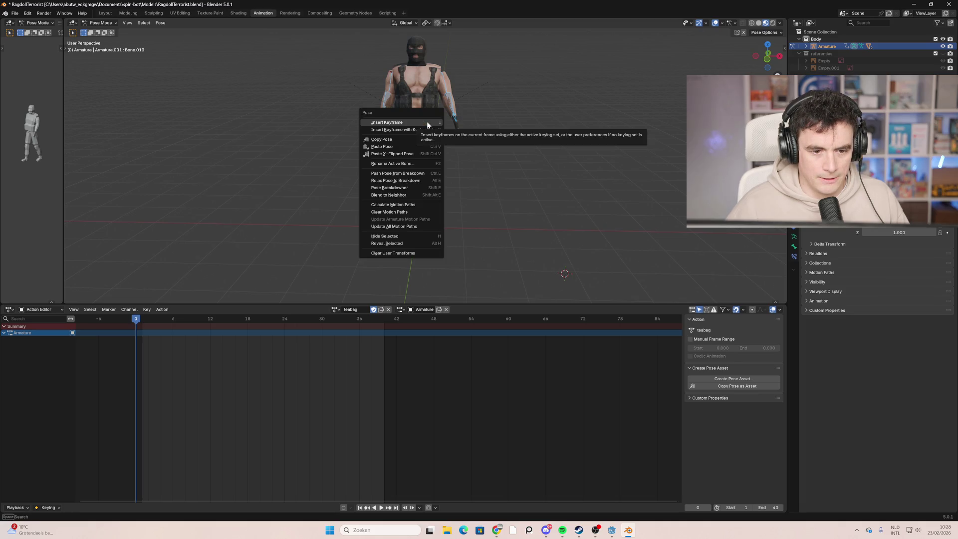
pyautogui.click(421, 180)
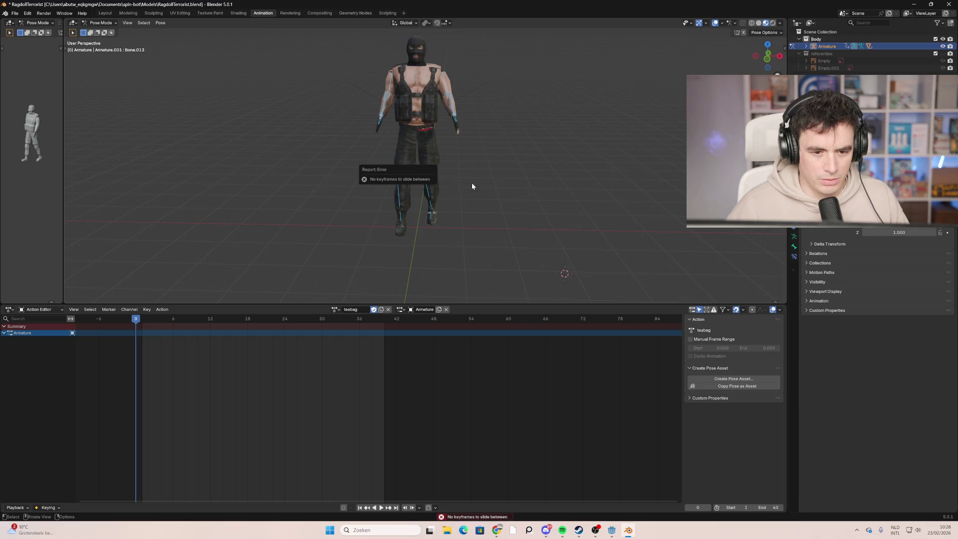
pyautogui.rightClick(428, 157)
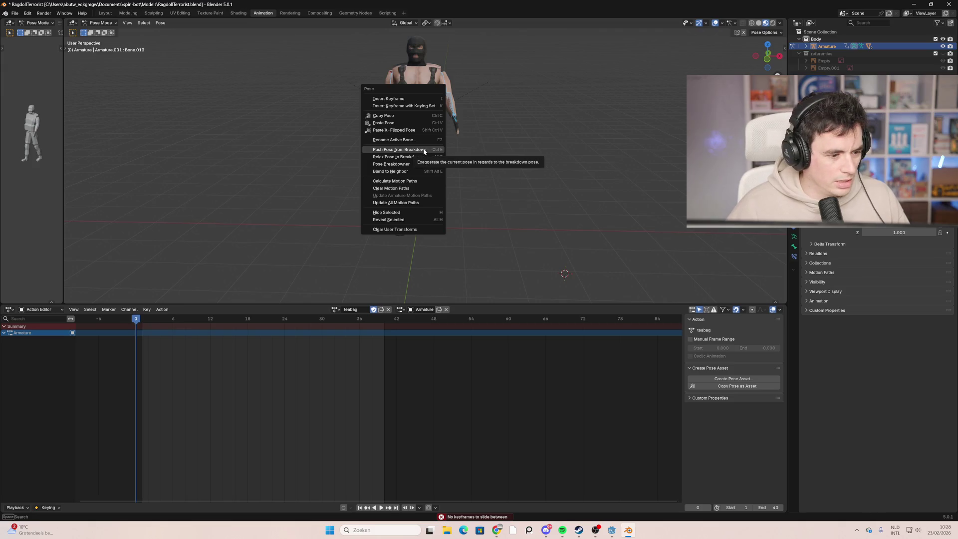
pyautogui.click(550, 94)
pyautogui.click(104, 24)
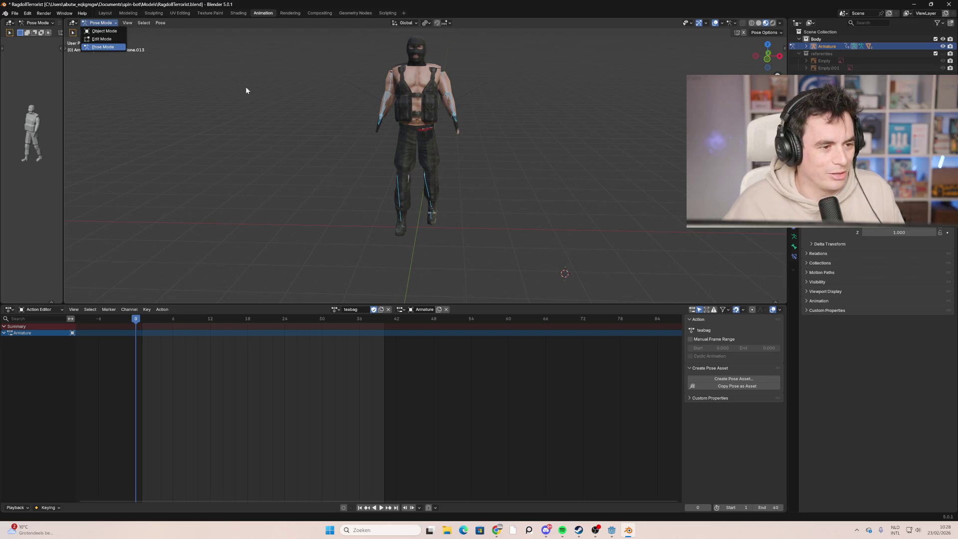
pyautogui.click(103, 39)
pyautogui.scroll(-2, 483, 179)
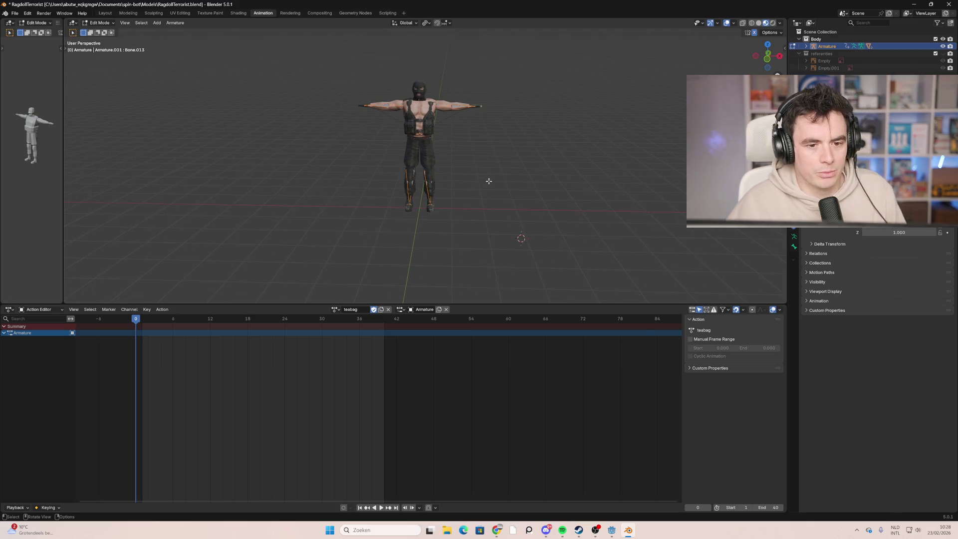
pyautogui.click(102, 23)
pyautogui.click(106, 47)
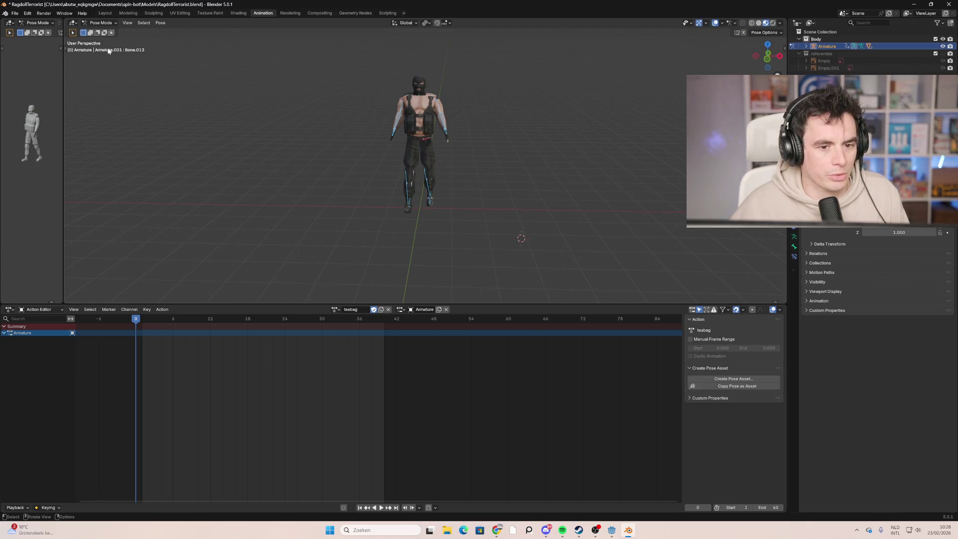
pyautogui.click(102, 24)
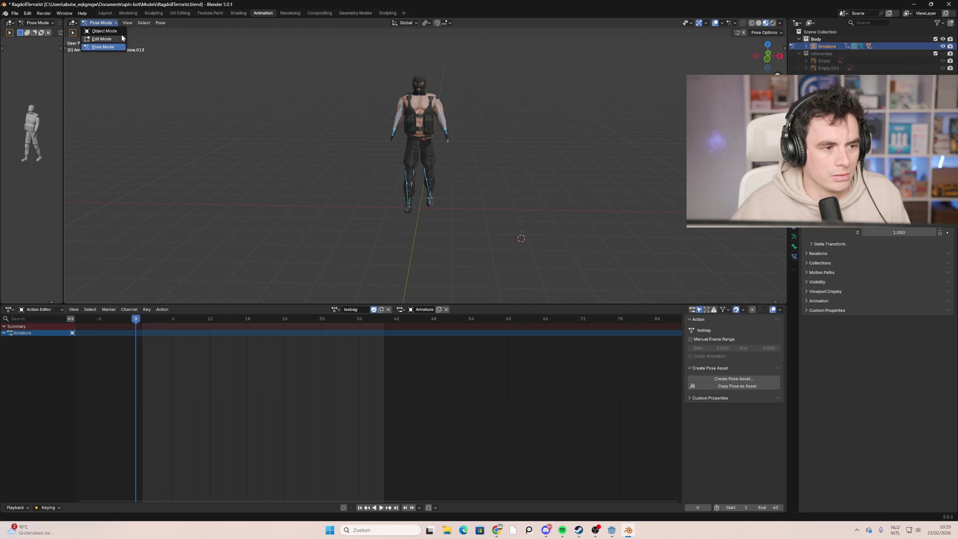
pyautogui.click(104, 31)
pyautogui.click(111, 24)
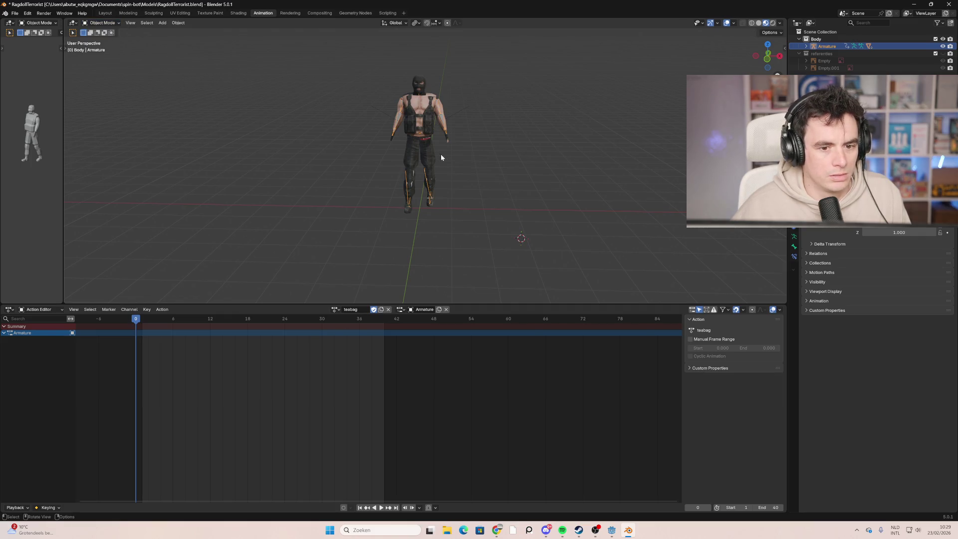
pyautogui.rightClick(475, 164)
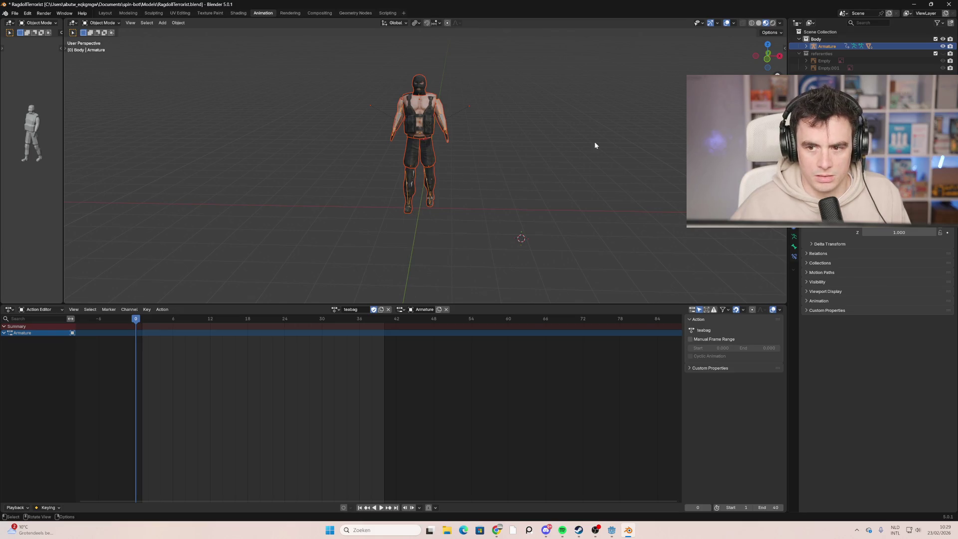
pyautogui.rightClick(494, 132)
pyautogui.moveTo(581, 143)
pyautogui.mouseDown(button='middle')
pyautogui.moveTo(500, 145)
pyautogui.moveTo(724, 140)
pyautogui.mouseUp(button='middle')
pyautogui.click(99, 23)
pyautogui.click(121, 50)
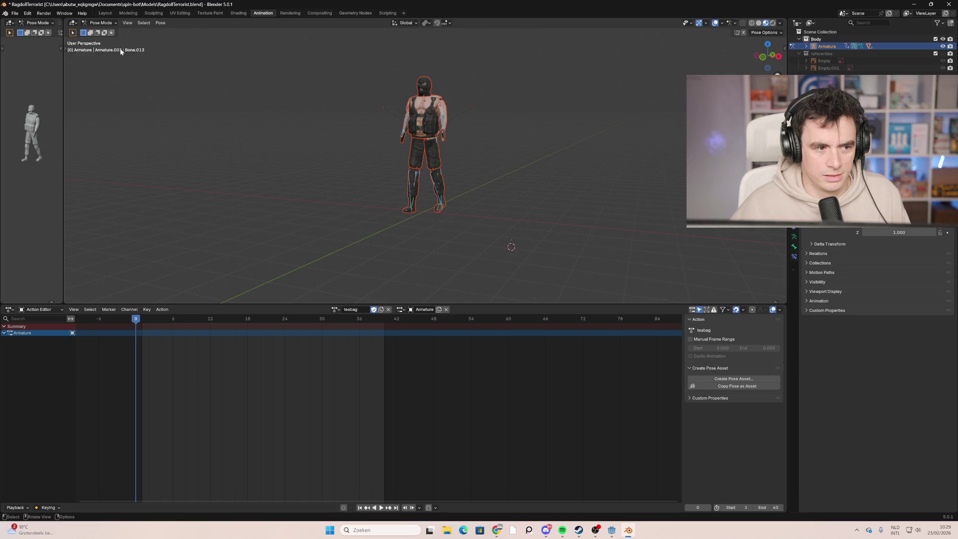
# Step: Deselect all bones and clear the character's motion paths
pyautogui.click(306, 148)
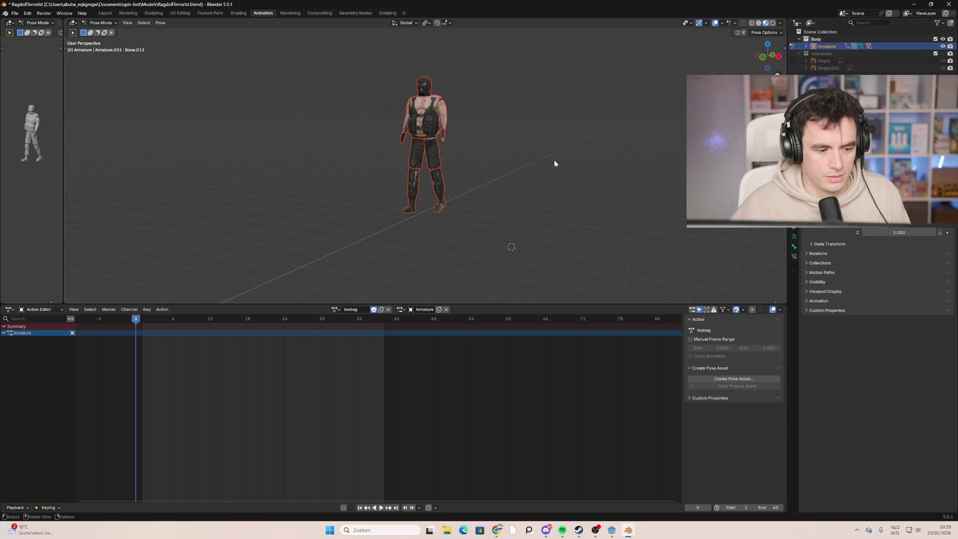
pyautogui.moveTo(308, 121)
pyautogui.mouseDown(button='middle')
pyautogui.moveTo(401, 140)
pyautogui.moveTo(360, 135)
pyautogui.mouseUp(button='middle')
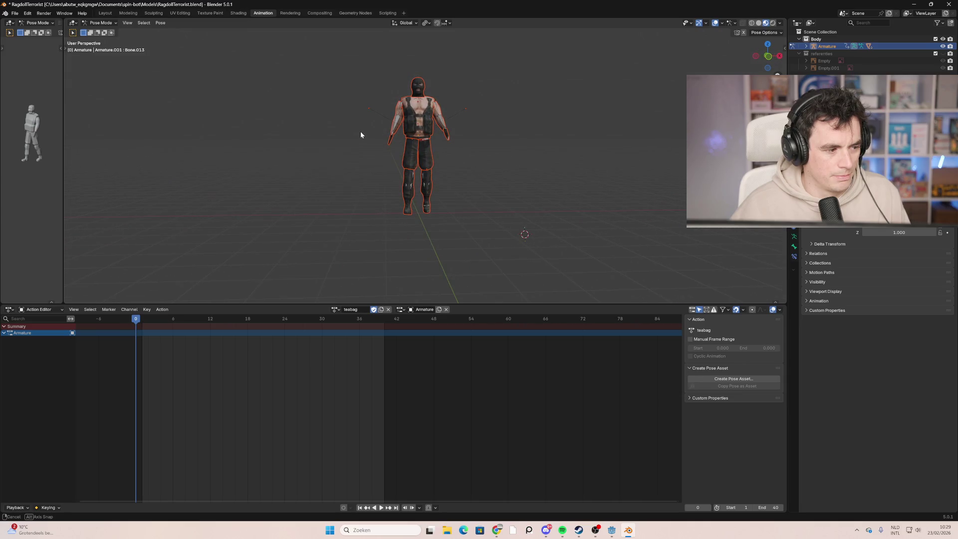
pyautogui.rightClick(429, 128)
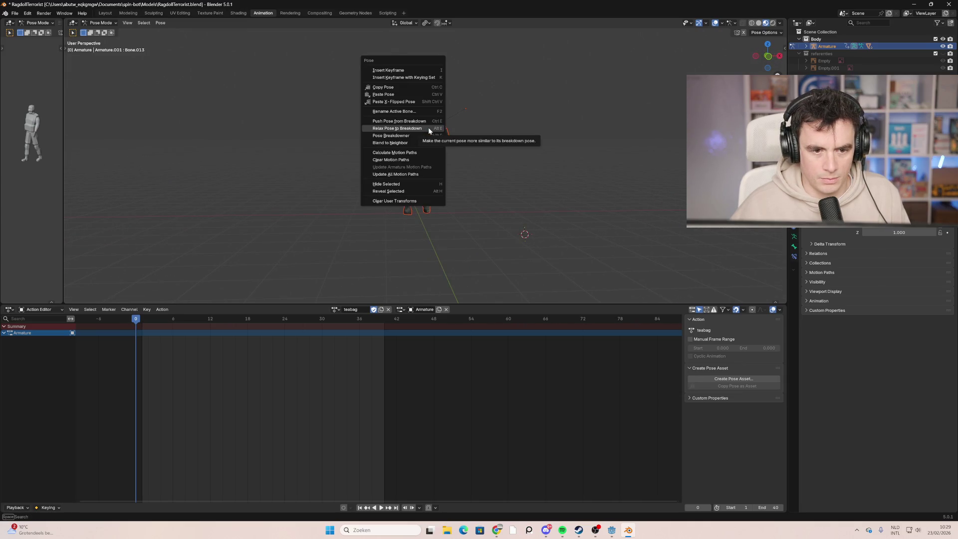
pyautogui.click(421, 160)
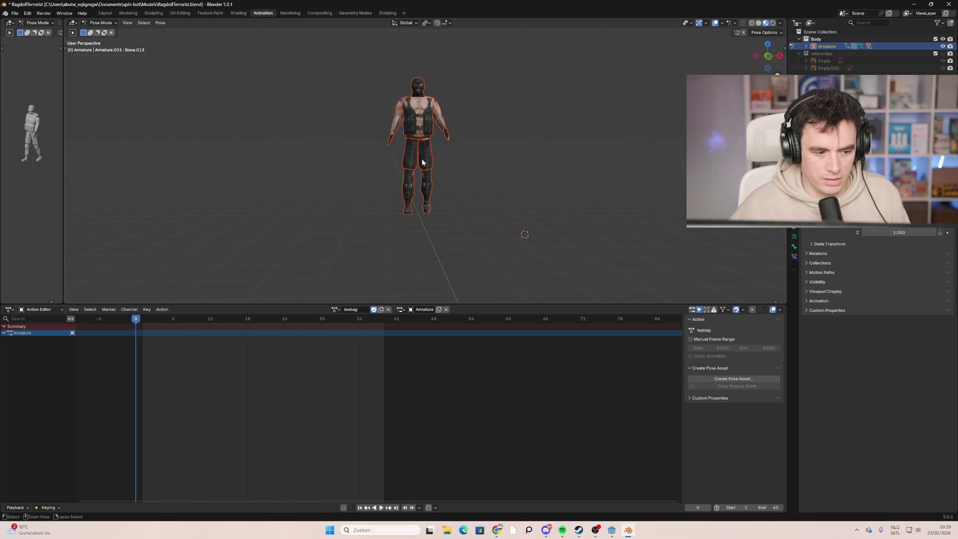
# Step: Clear User Transforms to reset the pose to its defaults
pyautogui.rightClick(424, 133)
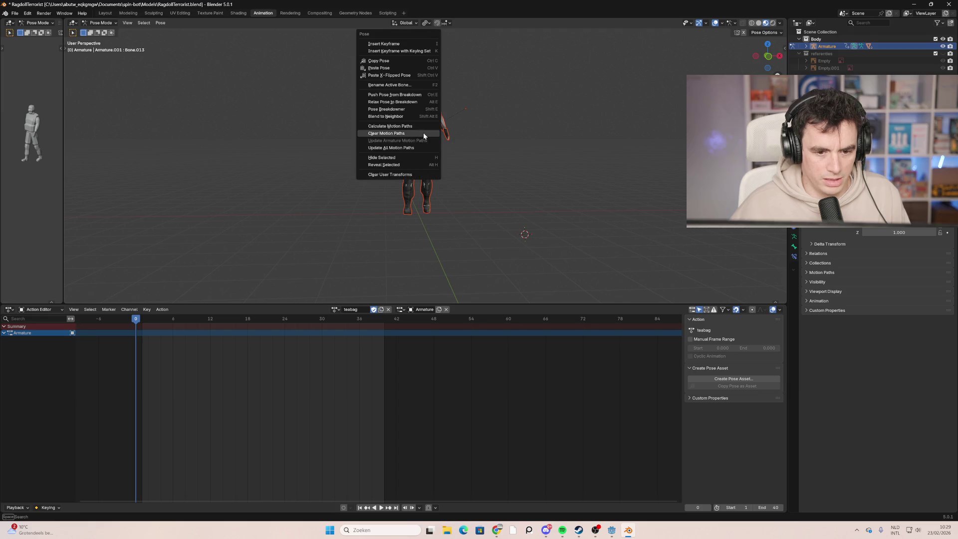
pyautogui.click(427, 176)
pyautogui.moveTo(428, 182)
pyautogui.mouseDown(button='middle')
pyautogui.moveTo(498, 192)
pyautogui.moveTo(441, 201)
pyautogui.moveTo(425, 188)
pyautogui.mouseUp(button='middle')
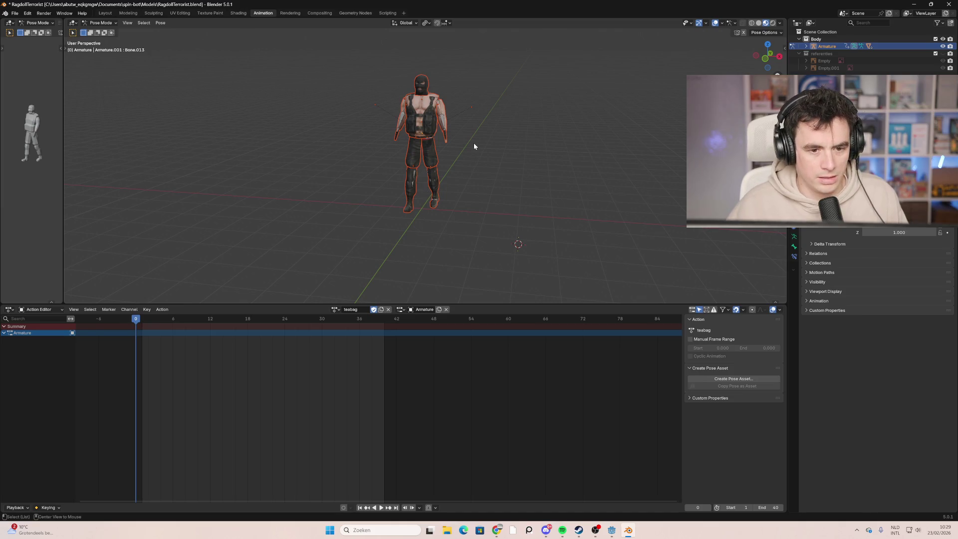
pyautogui.press('a')
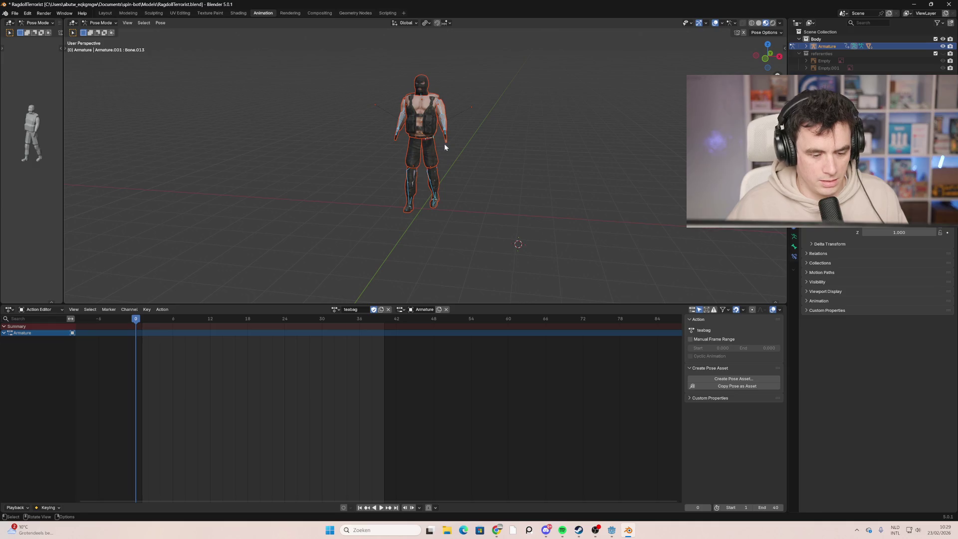
pyautogui.hotkey('alt', 'r')
pyautogui.hotkey('alt', 'g')
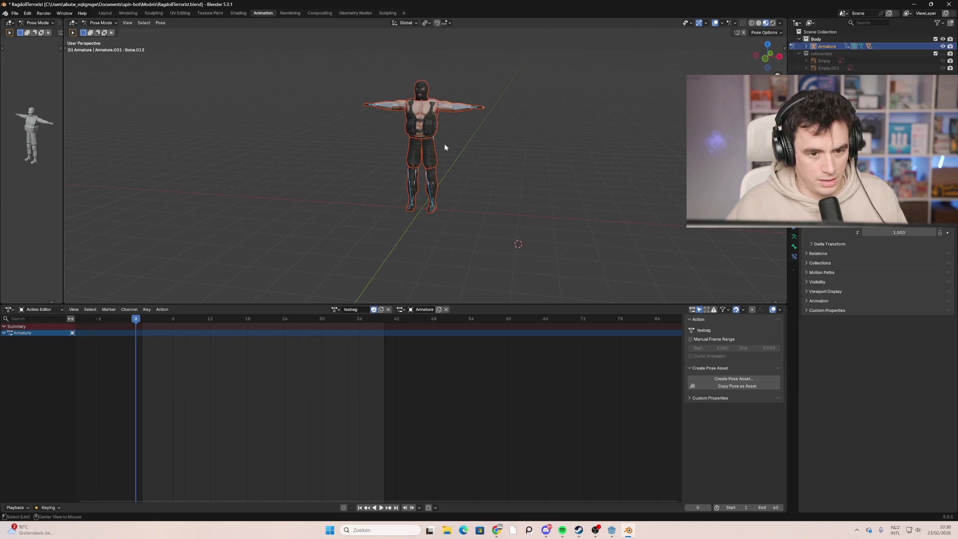
pyautogui.hotkey('alt', 'a')
pyautogui.scroll(2, 339, 220)
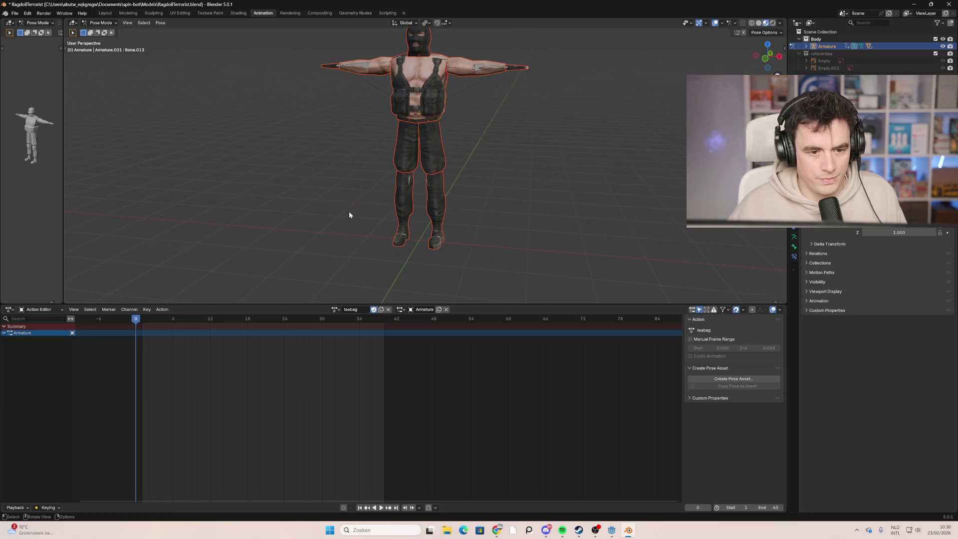
pyautogui.scroll(2, 364, 207)
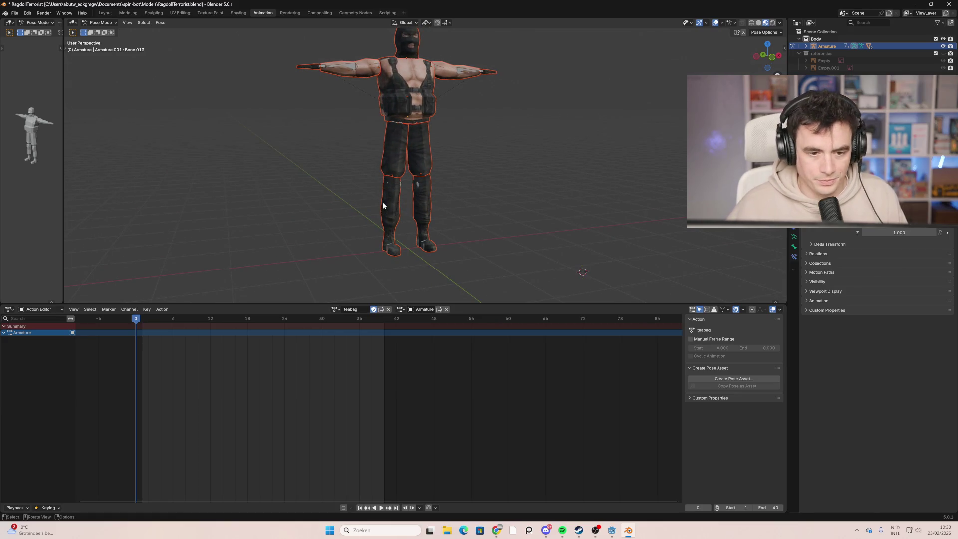
pyautogui.scroll(-2, 337, 168)
pyautogui.click(366, 96)
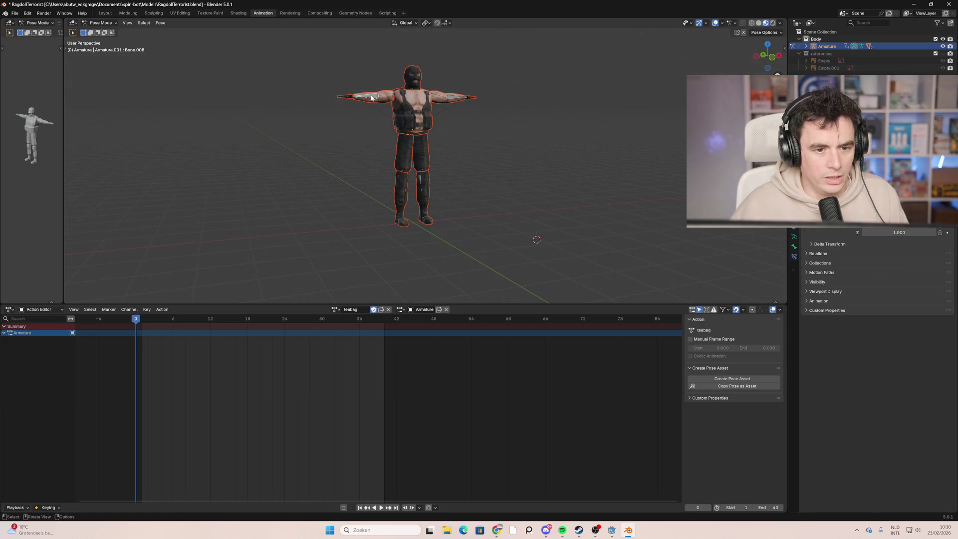
pyautogui.click(307, 202)
pyautogui.moveTo(307, 202); pyautogui.dragTo(400, 190, button='middle')
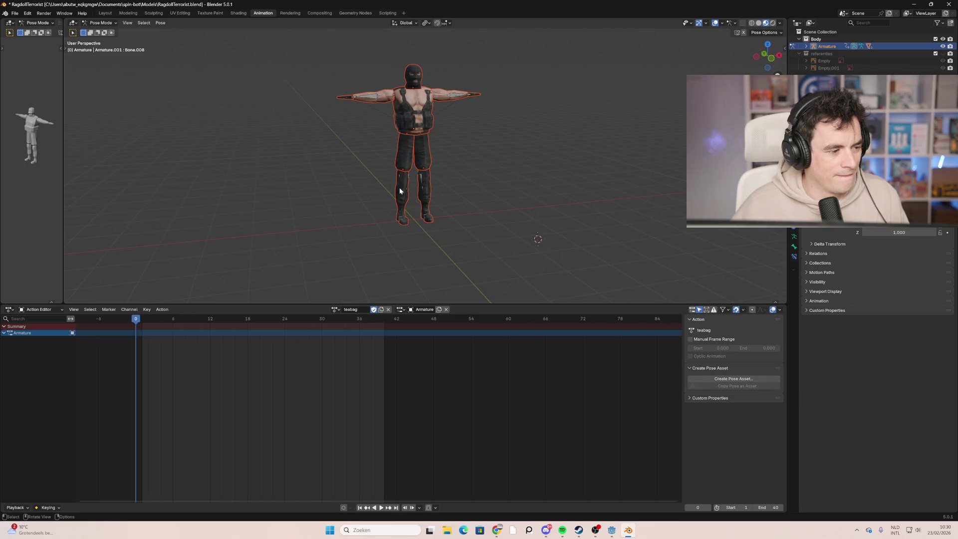
pyautogui.moveTo(400, 191)
pyautogui.mouseDown(button='middle')
pyautogui.moveTo(332, 202)
pyautogui.moveTo(474, 208)
pyautogui.moveTo(340, 203)
pyautogui.moveTo(338, 182)
pyautogui.moveTo(405, 178)
pyautogui.moveTo(360, 187)
pyautogui.moveTo(361, 180)
pyautogui.mouseUp(button='middle')
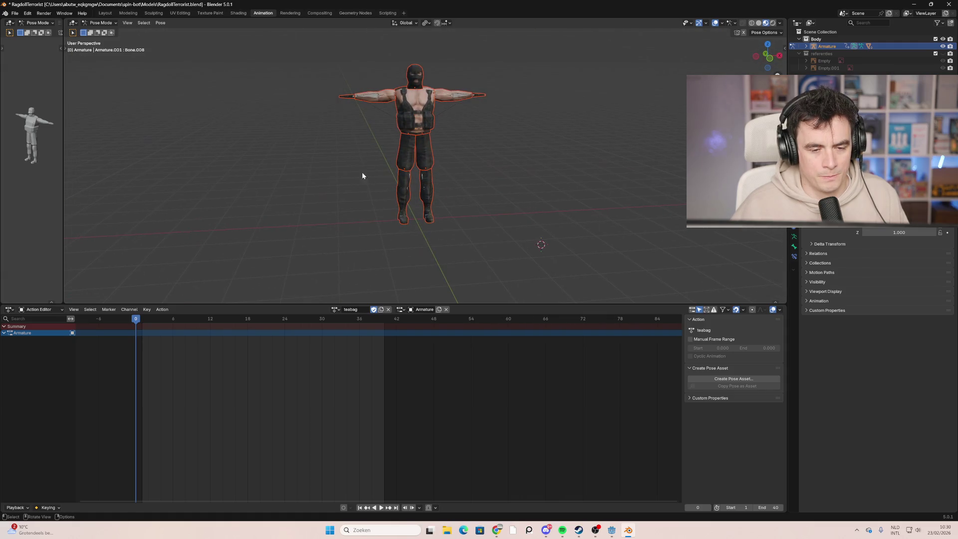
pyautogui.click(770, 60)
pyautogui.click(780, 55)
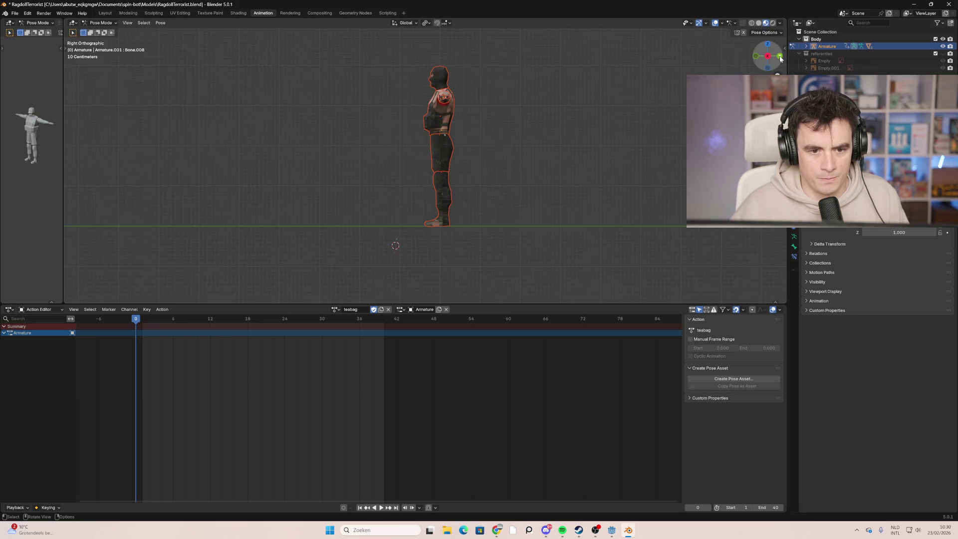
pyautogui.click(767, 56)
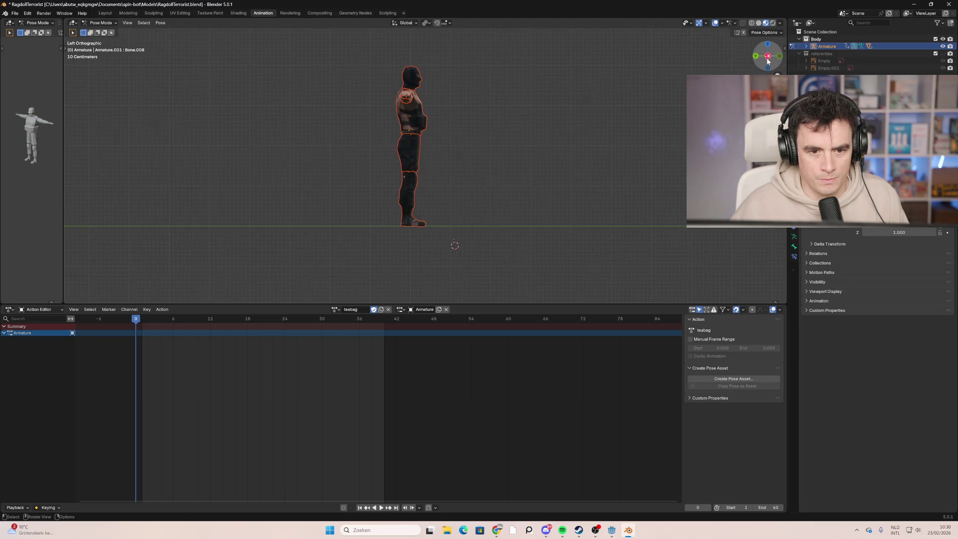
pyautogui.press('a')
pyautogui.press('b')
pyautogui.click(576, 106)
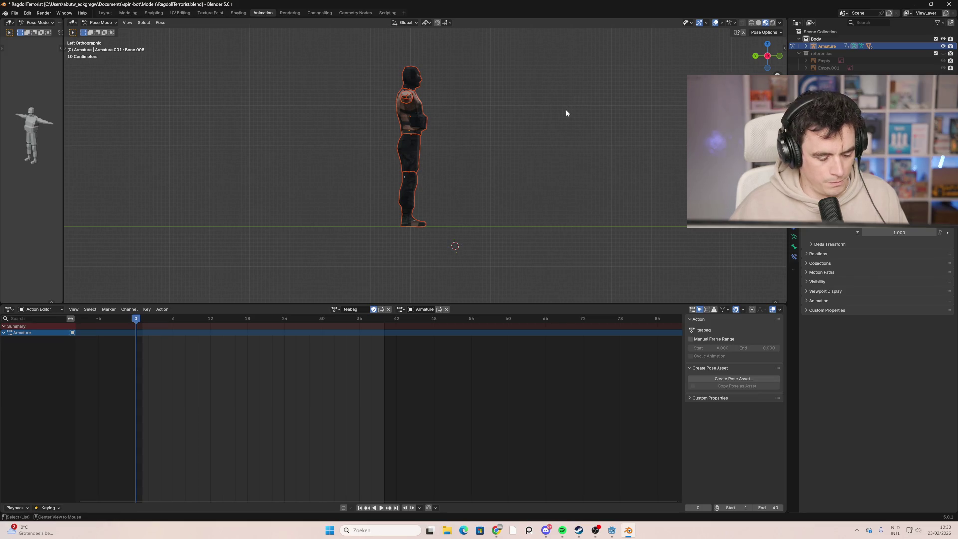
pyautogui.moveTo(767, 66)
pyautogui.mouseDown(button='middle')
pyautogui.moveTo(577, 100)
pyautogui.moveTo(567, 125)
pyautogui.moveTo(600, 142)
pyautogui.mouseUp(button='middle')
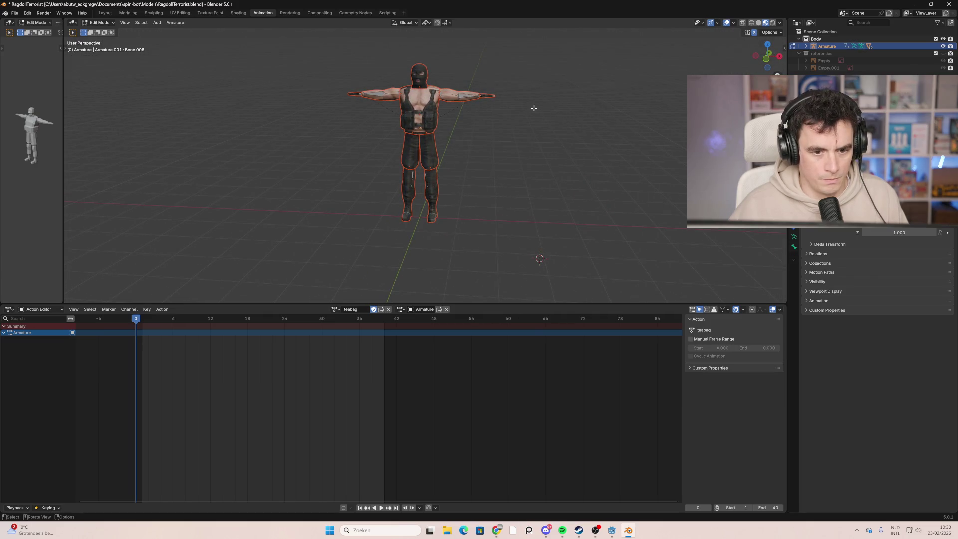
pyautogui.moveTo(463, 96); pyautogui.dragTo(547, 100, button='middle')
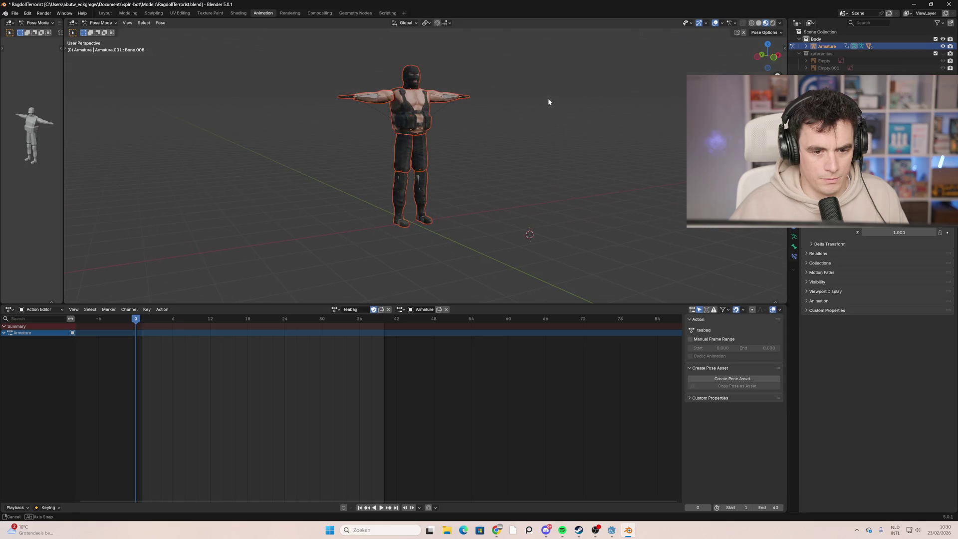
pyautogui.click(376, 98)
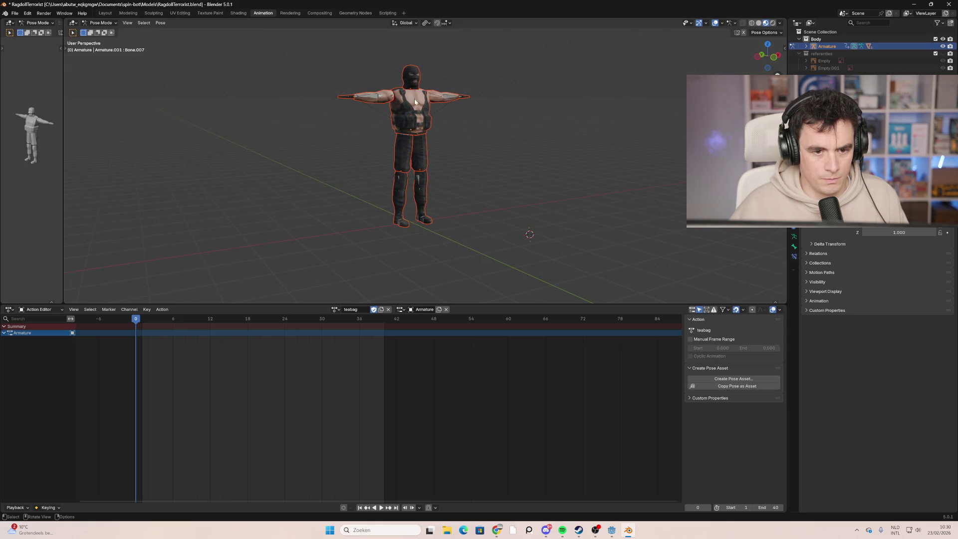
pyautogui.press('Tab')
pyautogui.press('Tab')
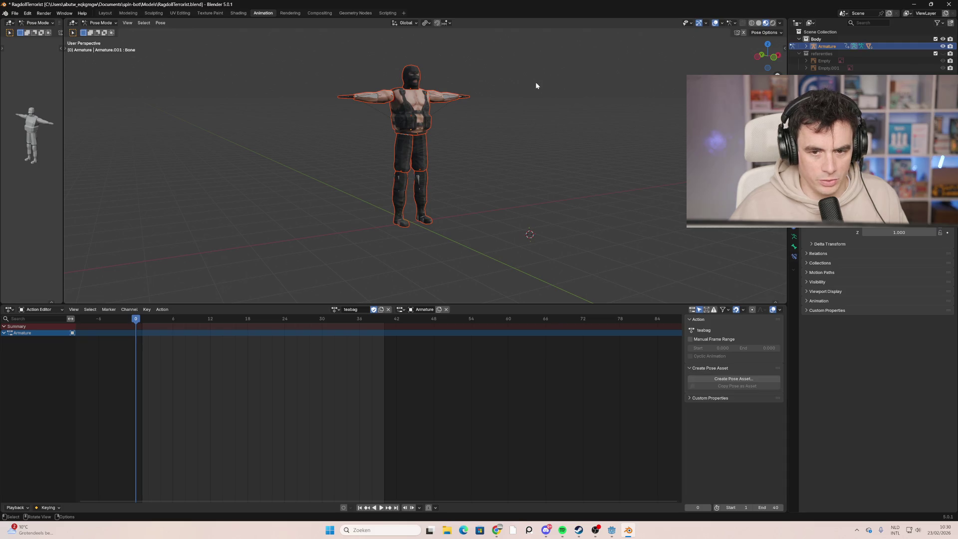
pyautogui.click(102, 22)
pyautogui.click(102, 33)
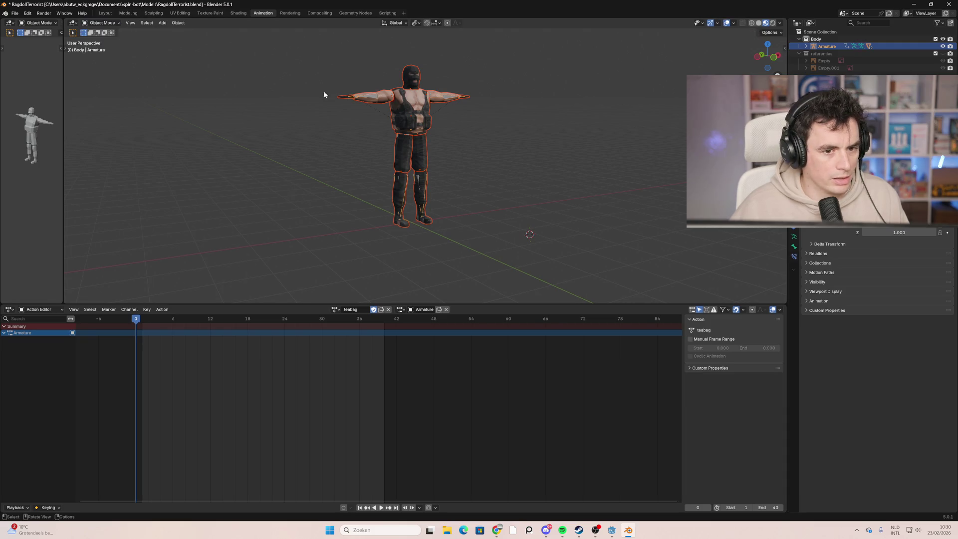
pyautogui.click(410, 115)
pyautogui.click(530, 160)
pyautogui.press('Tab')
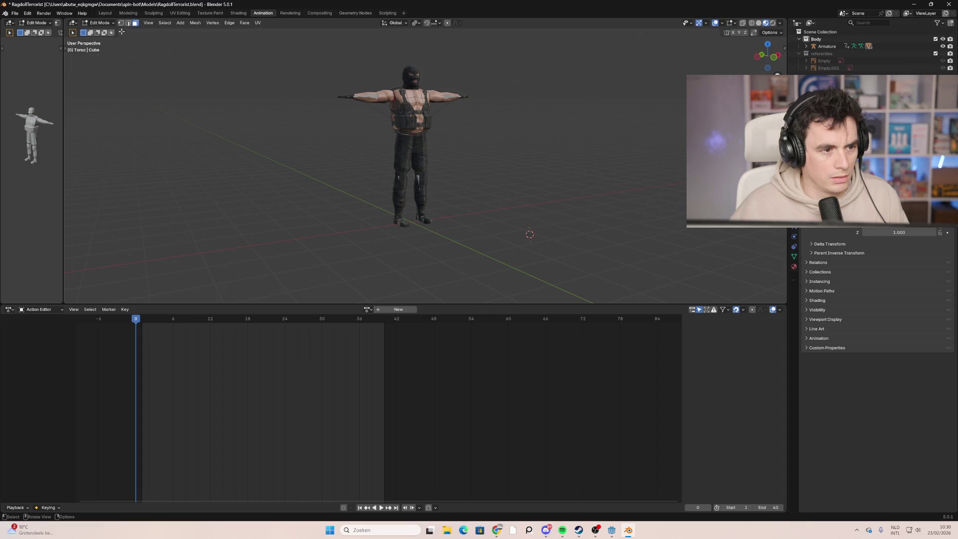
pyautogui.press('Tab')
pyautogui.click(375, 99)
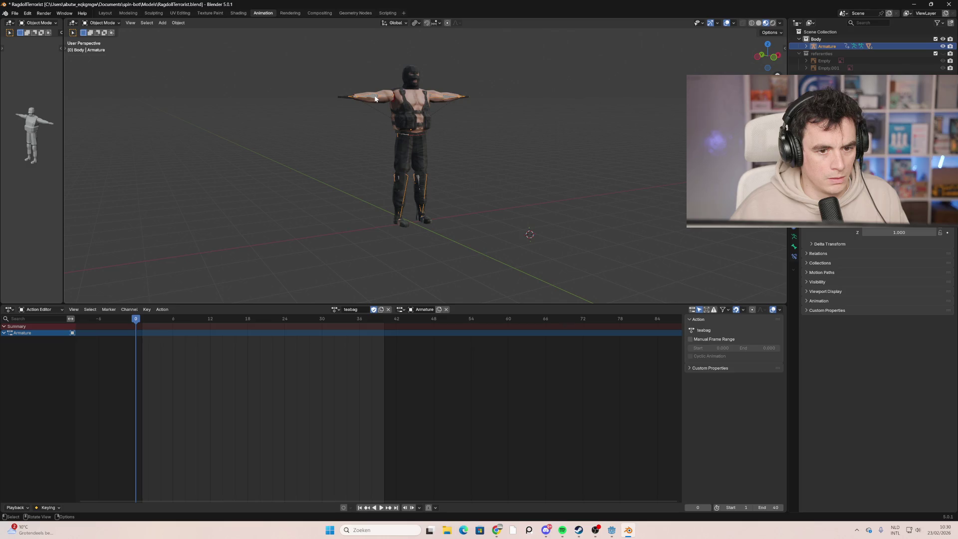
pyautogui.click(101, 22)
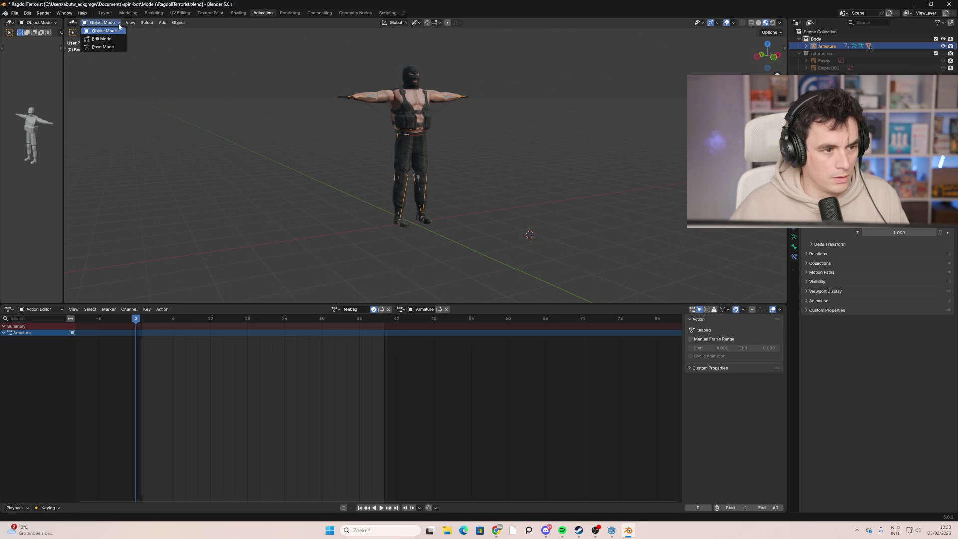
pyautogui.click(119, 46)
pyautogui.scroll(3, 360, 72)
pyautogui.moveTo(360, 71); pyautogui.dragTo(374, 104, button='middle')
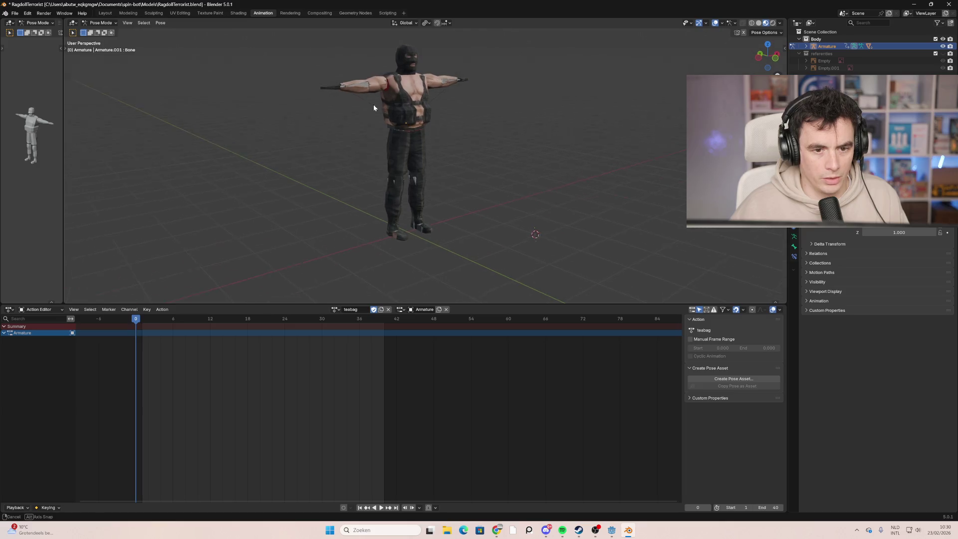
pyautogui.click(378, 88)
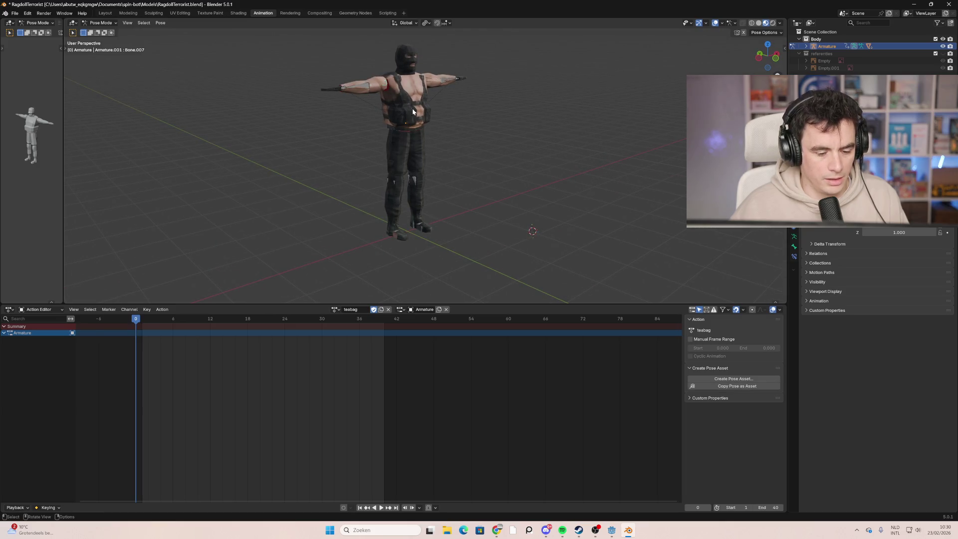
# Step: In front view, rotate both upper-arm bones down out of the T-pose
pyautogui.click(773, 60)
pyautogui.press('r')
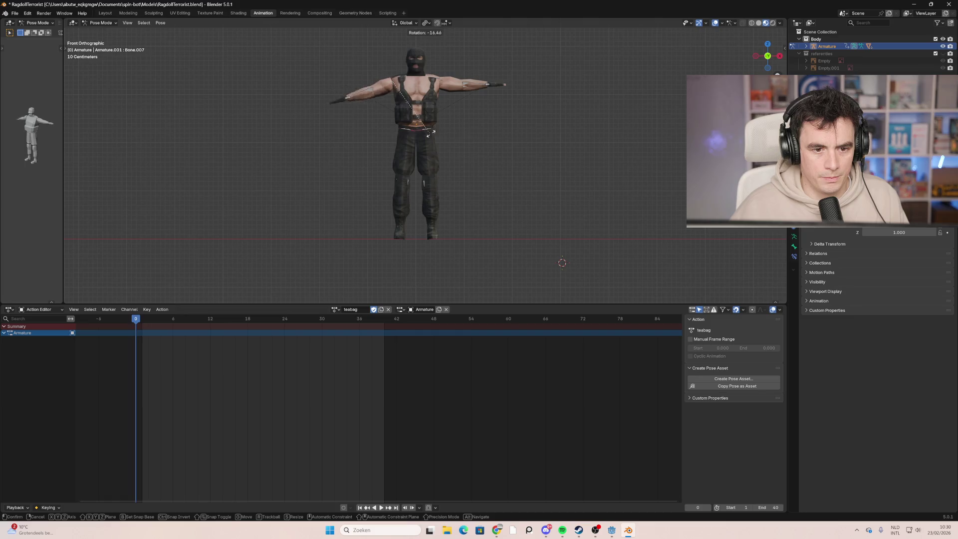
pyautogui.click(486, 103)
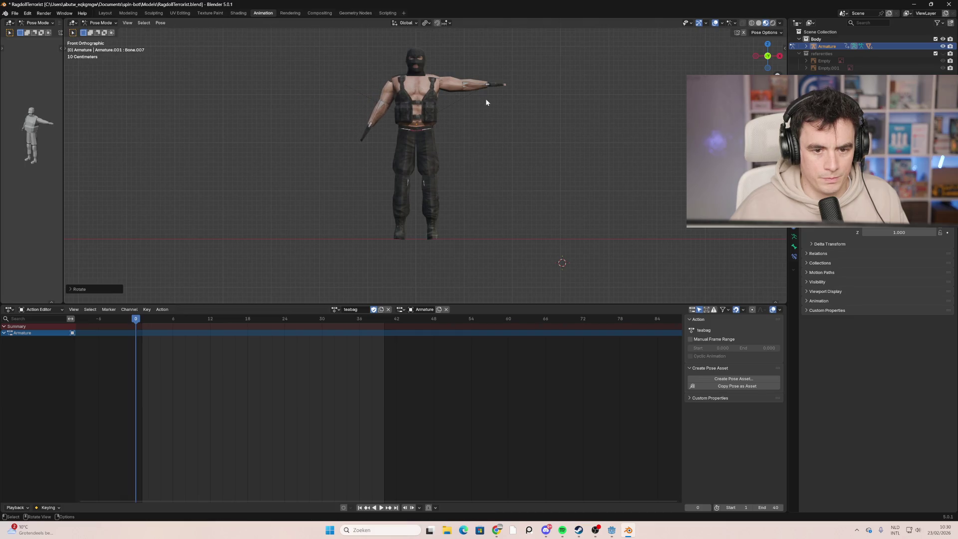
pyautogui.click(453, 87)
pyautogui.press('r')
pyautogui.click(454, 115)
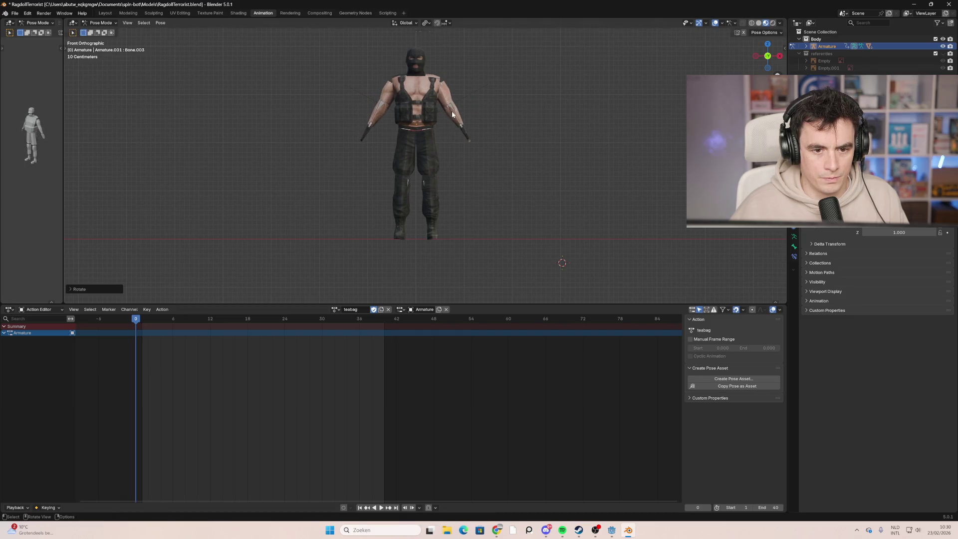
# Step: Lower the left arm and forearm further beside the body, then return to frame 0
pyautogui.click(386, 101)
pyautogui.moveTo(387, 131)
pyautogui.mouseDown(button='middle')
pyautogui.moveTo(387, 142)
pyautogui.moveTo(467, 144)
pyautogui.moveTo(440, 141)
pyautogui.mouseUp(button='middle')
pyautogui.moveTo(127, 319); pyautogui.dragTo(75, 322)
pyautogui.moveTo(381, 152); pyautogui.dragTo(361, 149, button='middle')
pyautogui.press('r')
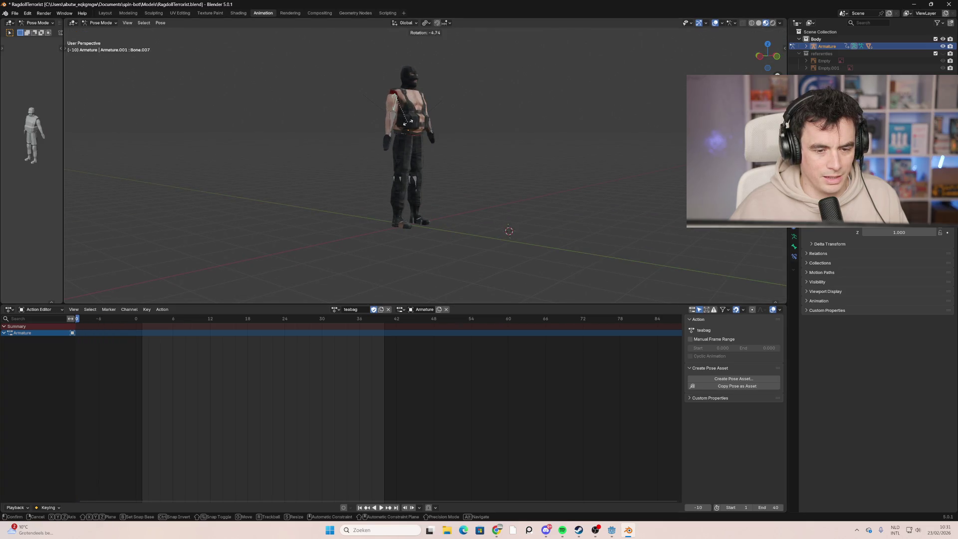
pyautogui.click(398, 127)
pyautogui.press('r')
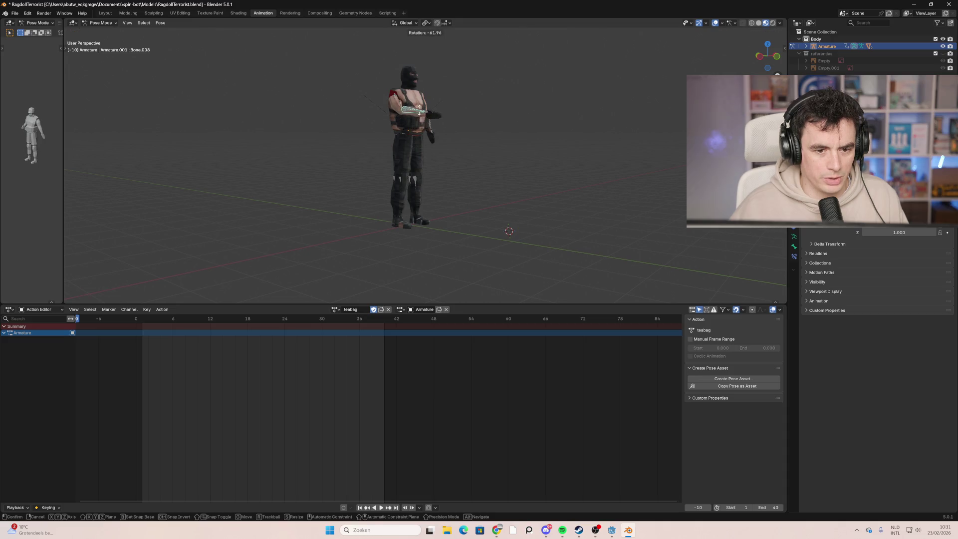
pyautogui.click(417, 114)
pyautogui.moveTo(417, 114)
pyautogui.mouseDown(button='middle')
pyautogui.moveTo(495, 142)
pyautogui.moveTo(401, 141)
pyautogui.moveTo(381, 115)
pyautogui.mouseUp(button='middle')
pyautogui.hotkey('ctrl', 'z')
pyautogui.hotkey('ctrl', 'z')
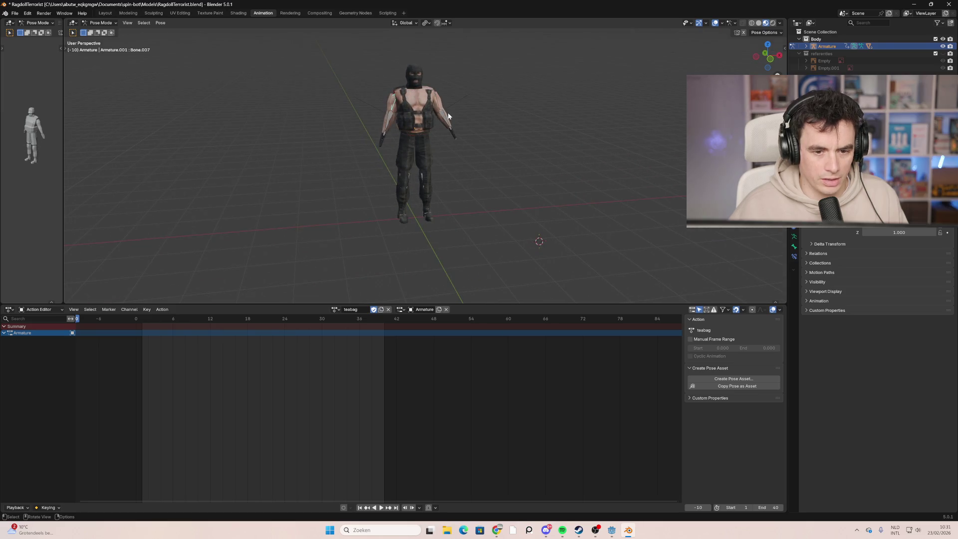
pyautogui.moveTo(349, 191)
pyautogui.mouseDown(button='middle')
pyautogui.moveTo(420, 184)
pyautogui.moveTo(372, 191)
pyautogui.mouseUp(button='middle')
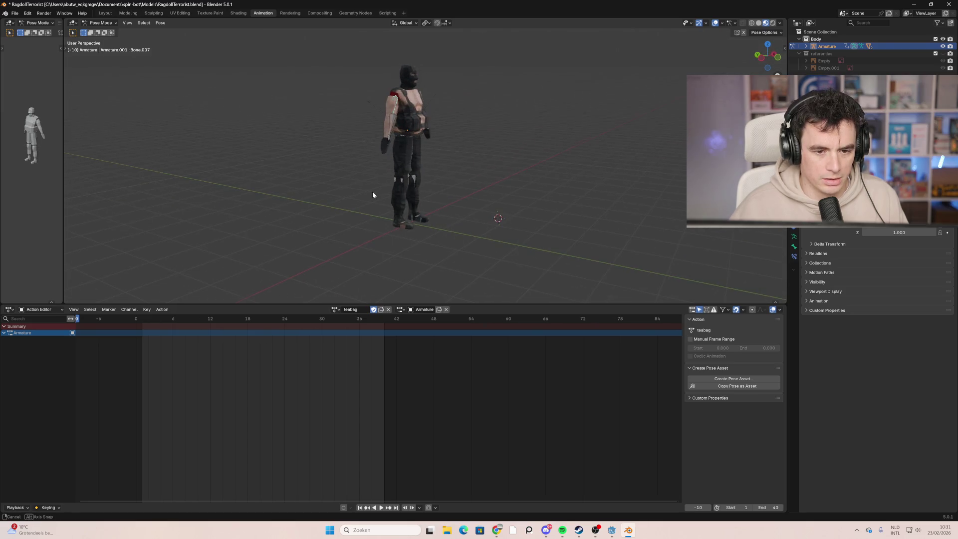
pyautogui.moveTo(99, 319)
pyautogui.mouseDown()
pyautogui.moveTo(79, 323)
pyautogui.moveTo(135, 327)
pyautogui.mouseUp()
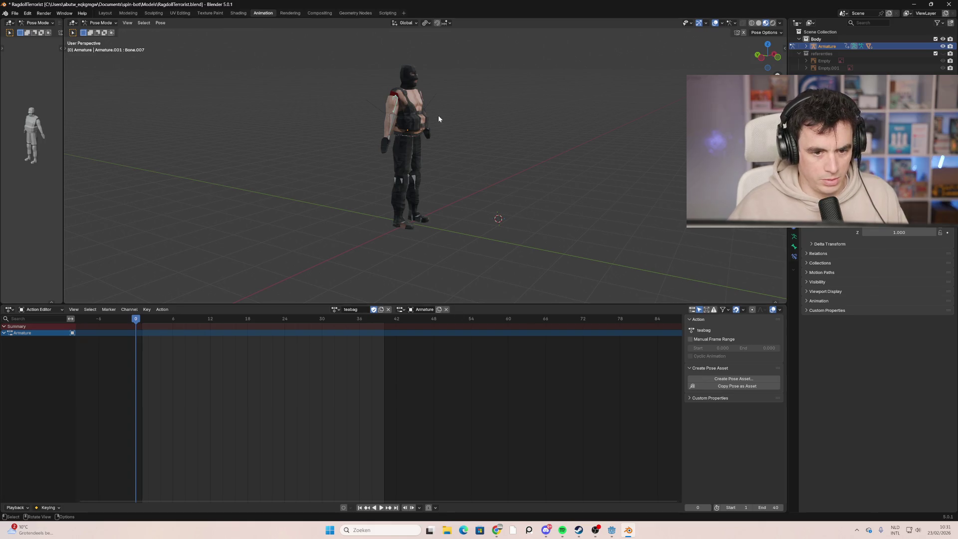
# Step: Key every bone at frames 0 and 40, then move to frame 18 in left side view
pyautogui.press('i')
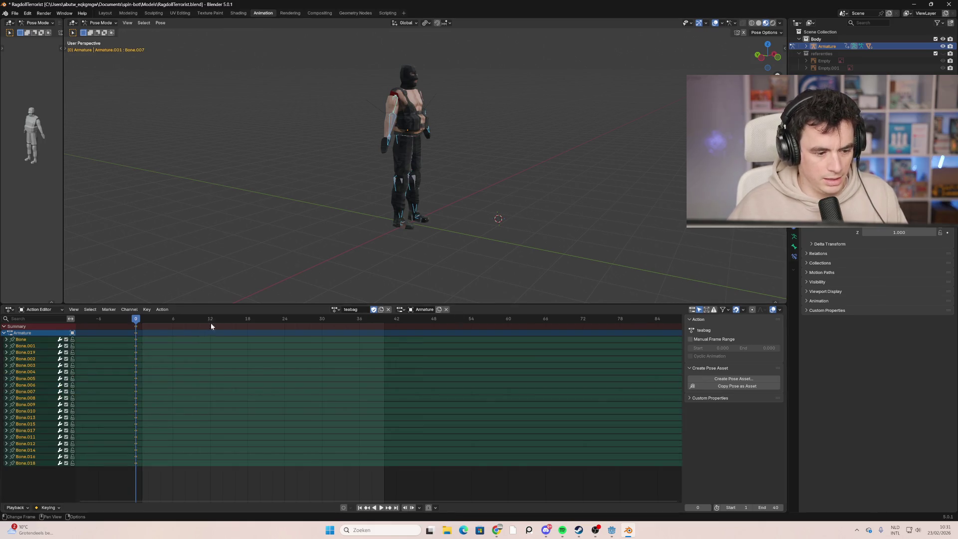
pyautogui.moveTo(144, 324); pyautogui.dragTo(385, 334)
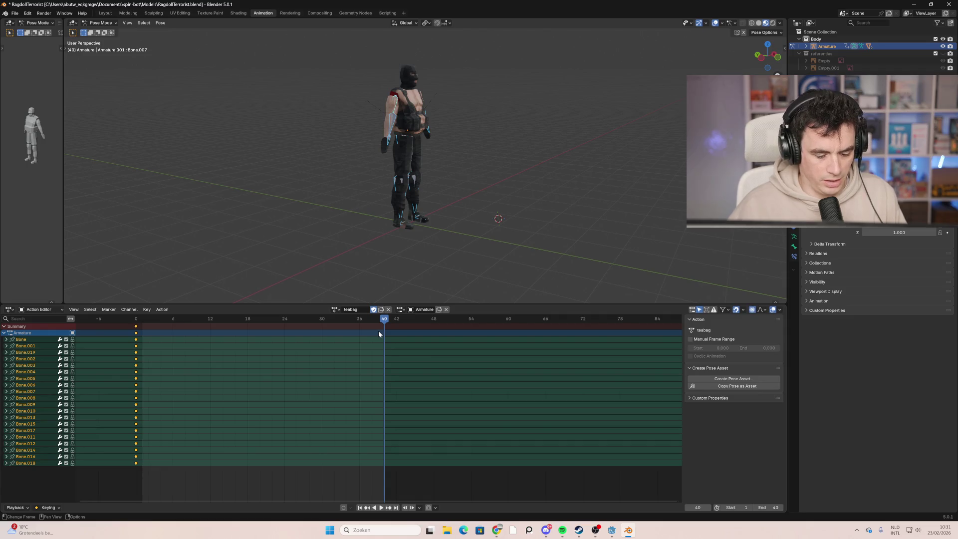
pyautogui.rightClick(378, 330)
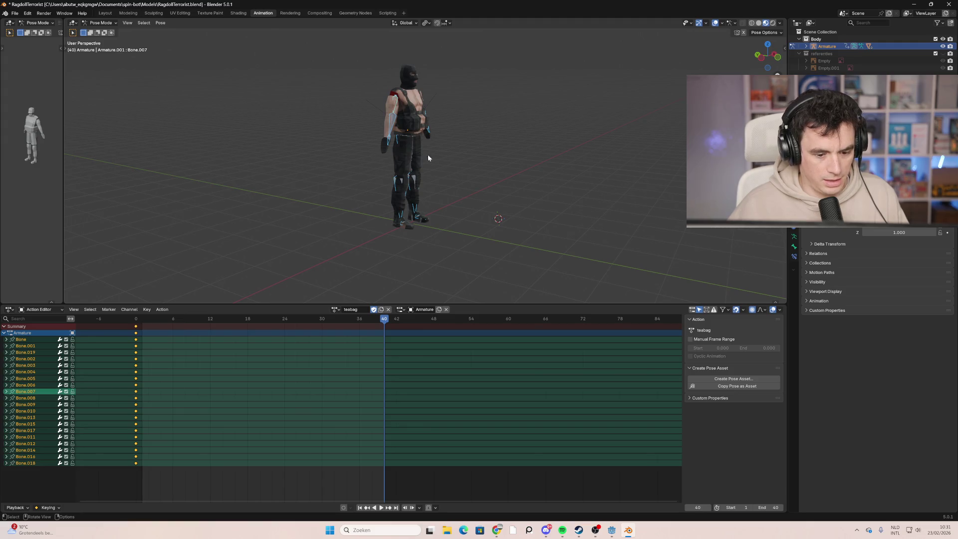
pyautogui.press('i')
pyautogui.click(304, 331)
pyautogui.moveTo(268, 316); pyautogui.dragTo(246, 322)
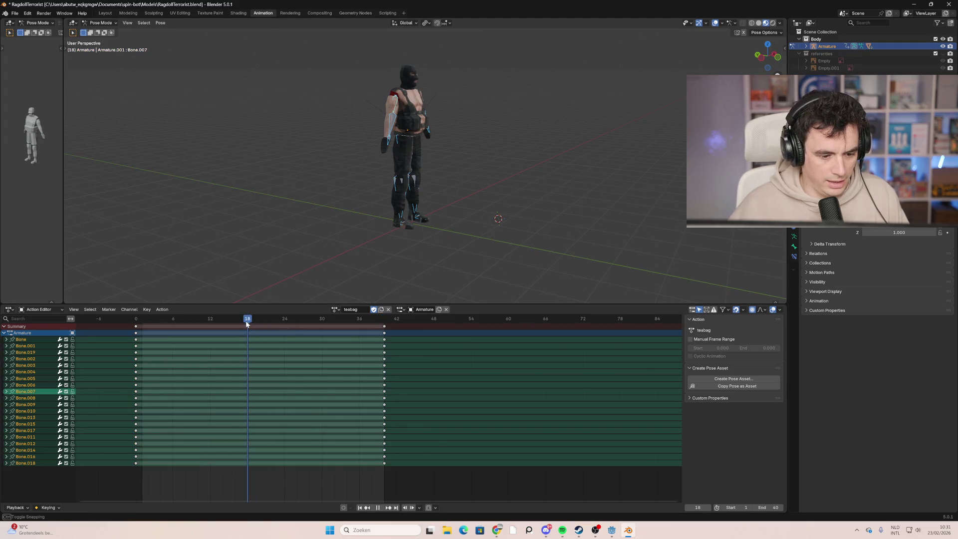
pyautogui.scroll(2, 346, 208)
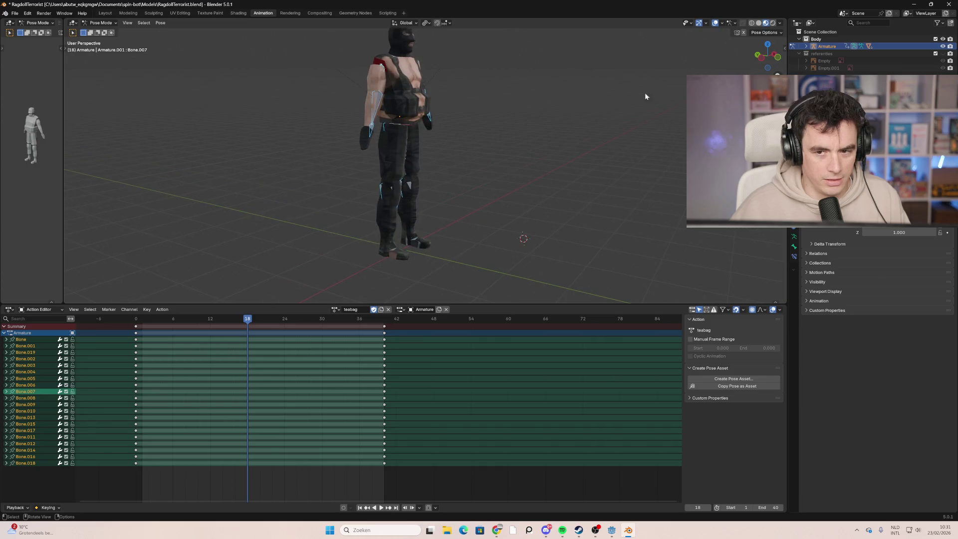
pyautogui.click(761, 58)
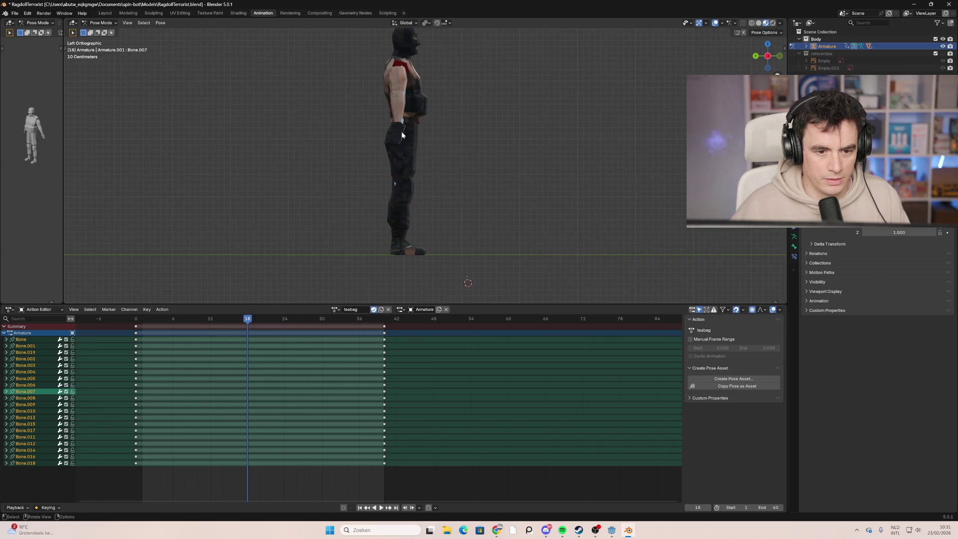
pyautogui.hotkey('alt', 'z')
pyautogui.click(408, 116)
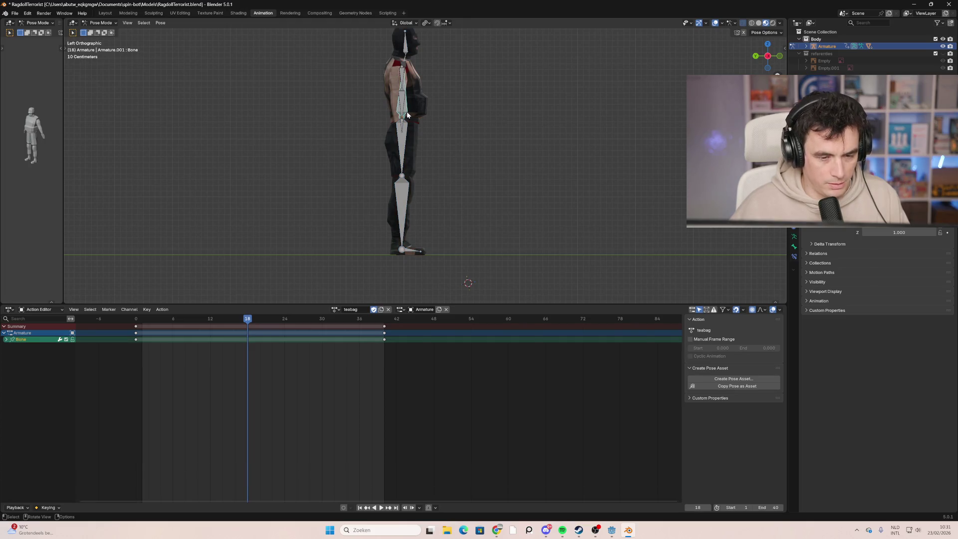
pyautogui.press('g')
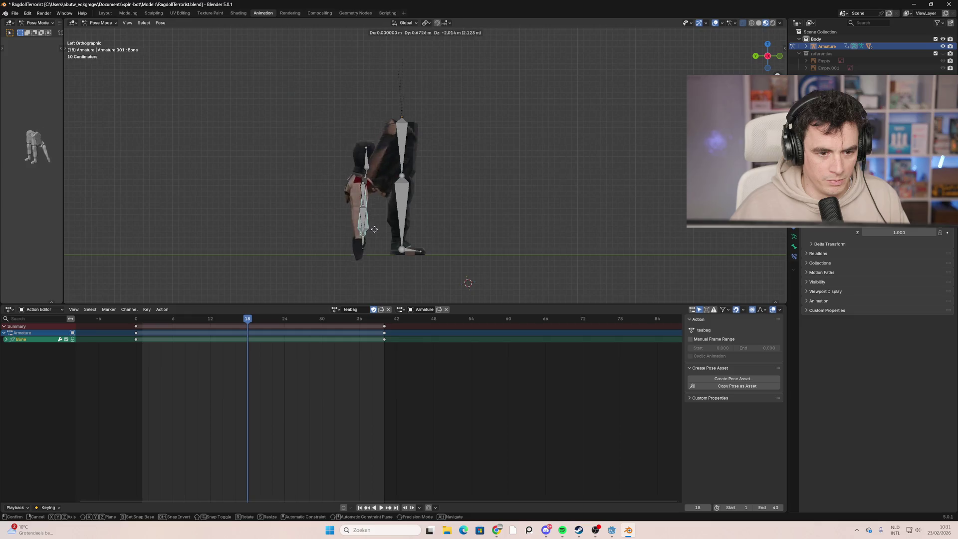
pyautogui.rightClick(379, 95)
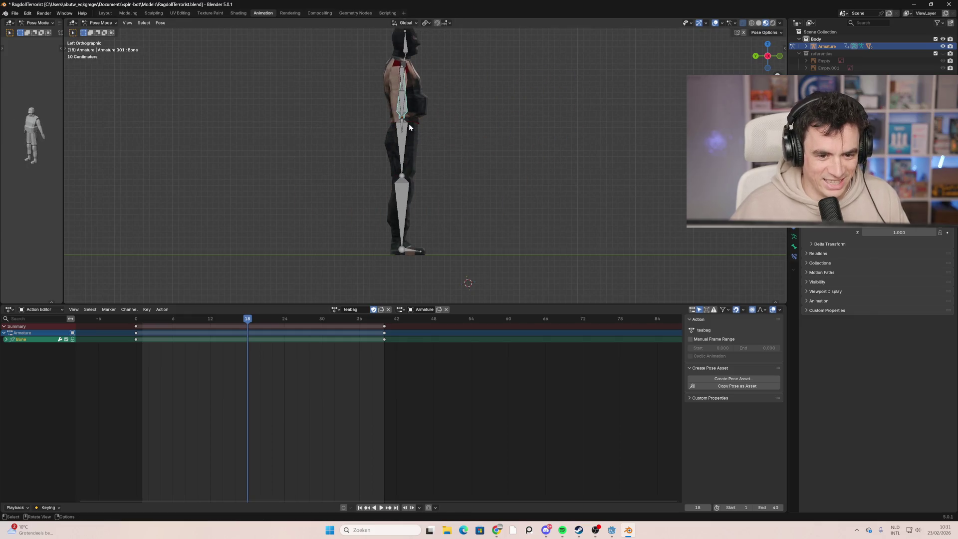
pyautogui.press('r')
pyautogui.click(435, 127)
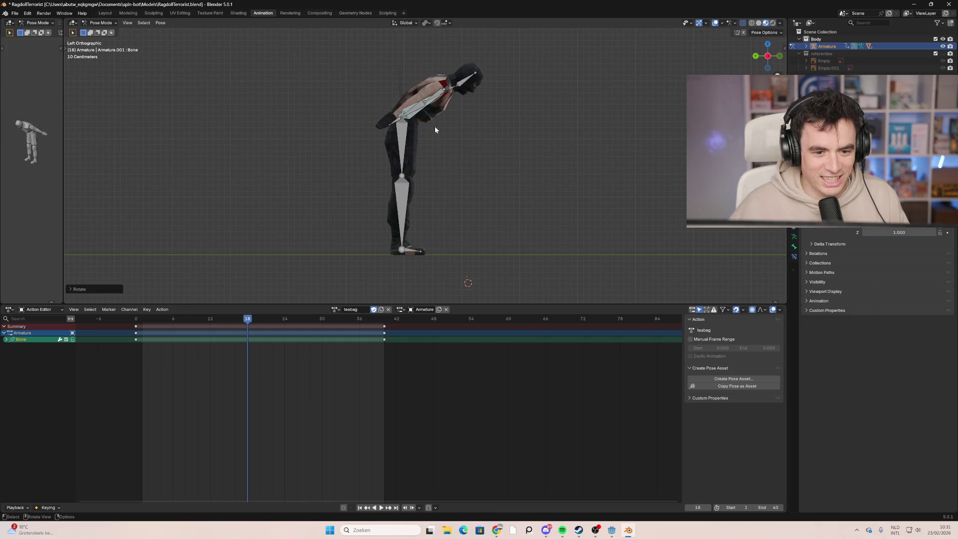
pyautogui.click(404, 144)
pyautogui.press('r')
pyautogui.rightClick(382, 146)
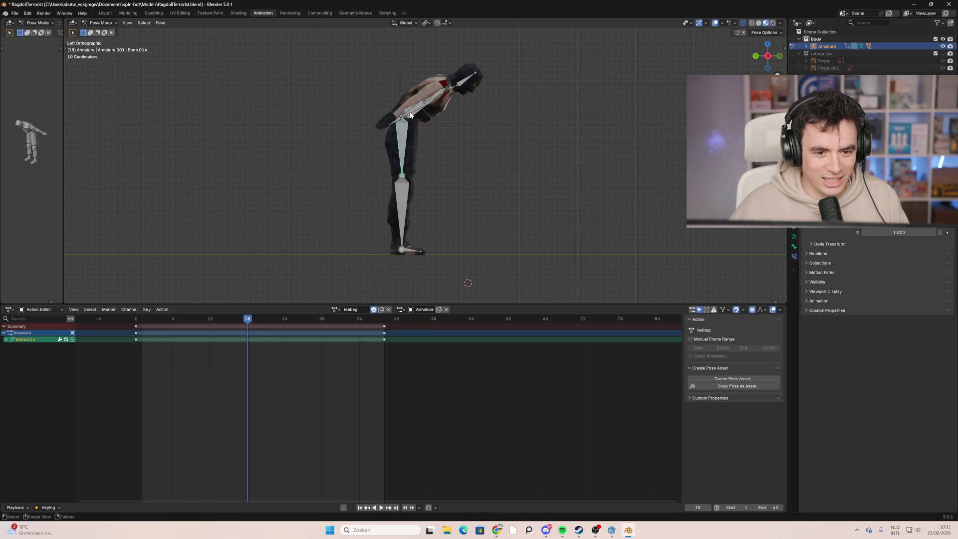
pyautogui.moveTo(416, 114)
pyautogui.mouseDown(button='middle')
pyautogui.moveTo(385, 130)
pyautogui.moveTo(456, 155)
pyautogui.moveTo(349, 144)
pyautogui.moveTo(392, 145)
pyautogui.moveTo(421, 196)
pyautogui.mouseUp(button='middle')
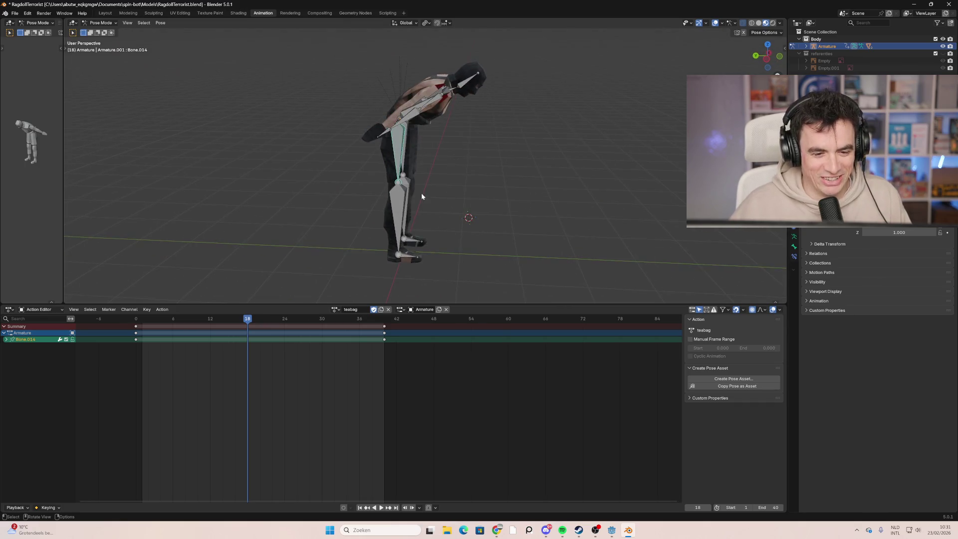
pyautogui.click(764, 69)
pyautogui.press('r')
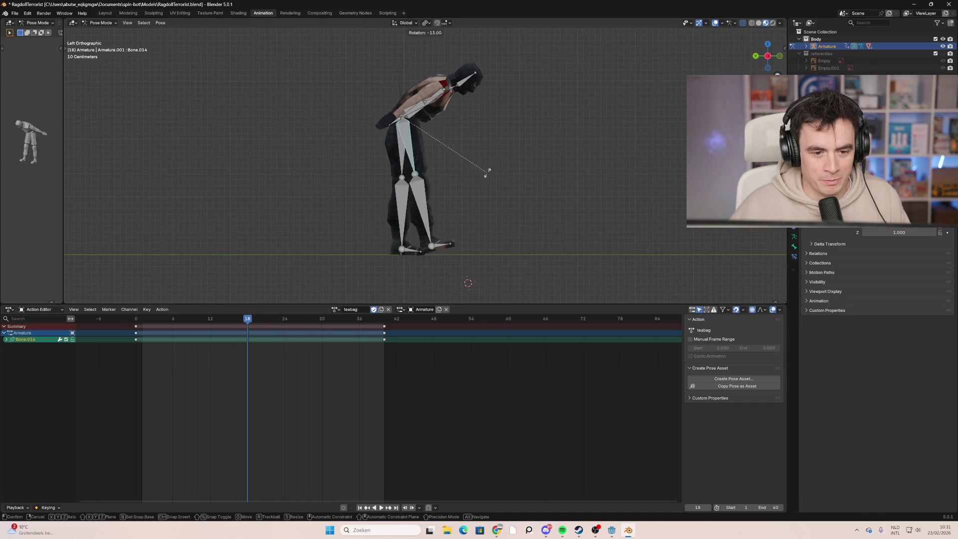
pyautogui.rightClick(405, 155)
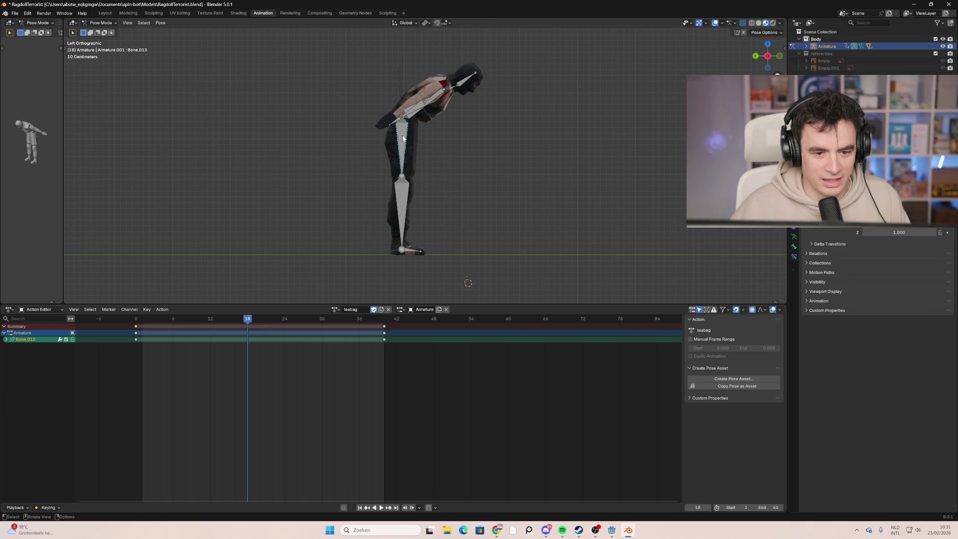
pyautogui.click(403, 138)
pyautogui.press('r')
pyautogui.click(475, 170)
pyautogui.click(474, 169)
pyautogui.press('r')
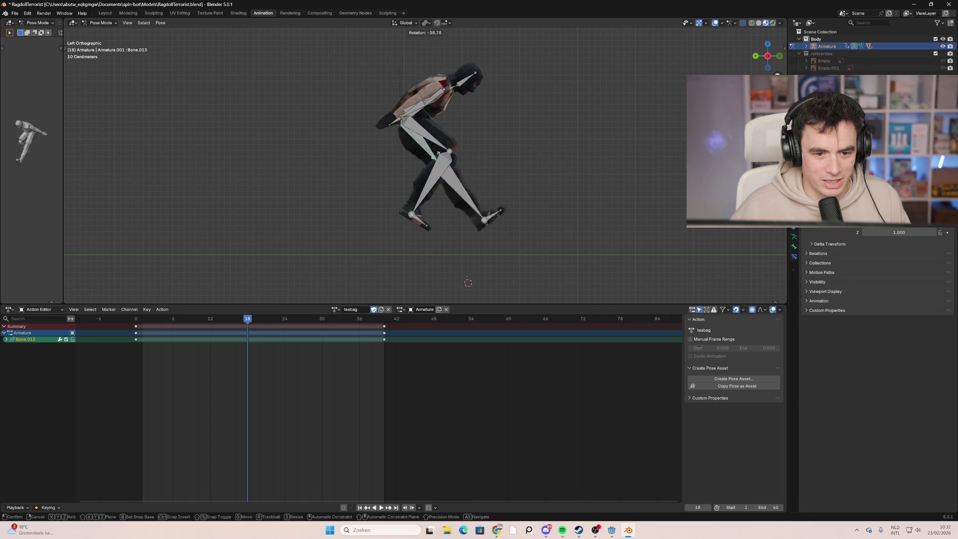
pyautogui.click(460, 151)
pyautogui.hotkey('ctrl', 'z')
pyautogui.hotkey('ctrl', 'z')
pyautogui.hotkey('ctrl', 'z')
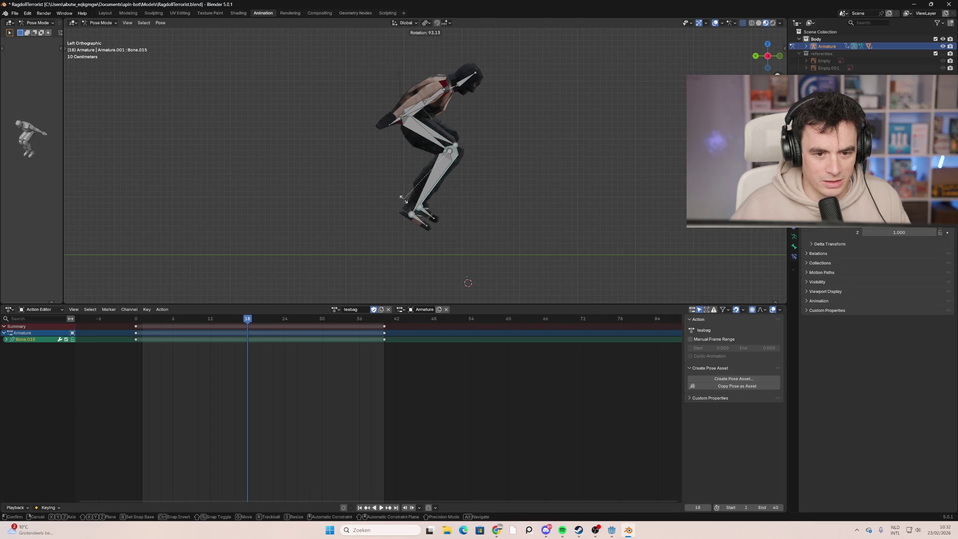
pyautogui.press('r')
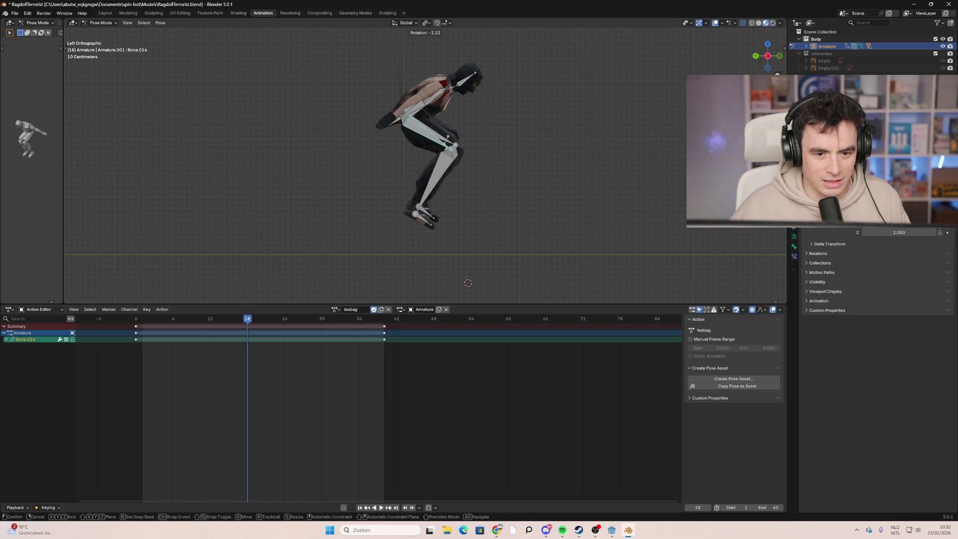
pyautogui.click(452, 141)
pyautogui.moveTo(526, 54); pyautogui.dragTo(340, 260)
pyautogui.press('g')
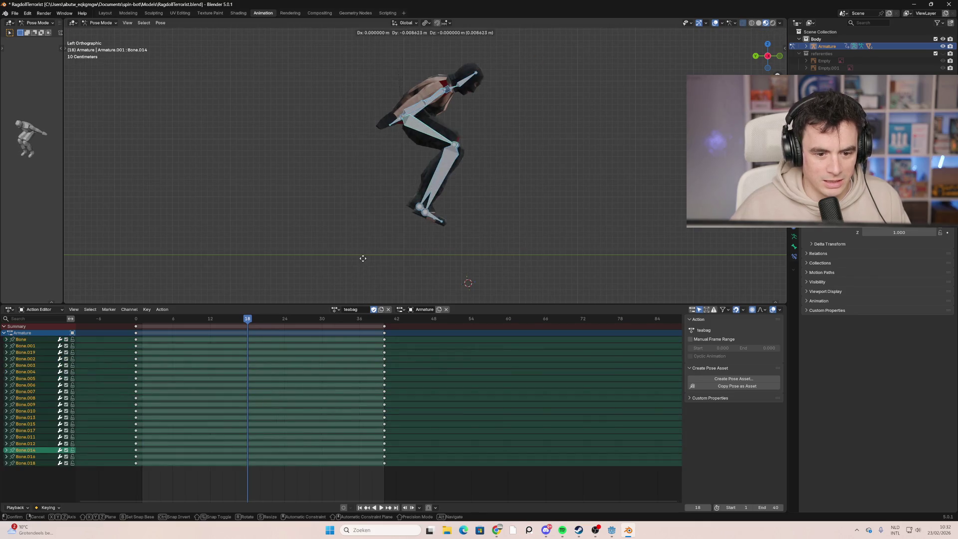
pyautogui.rightClick(357, 292)
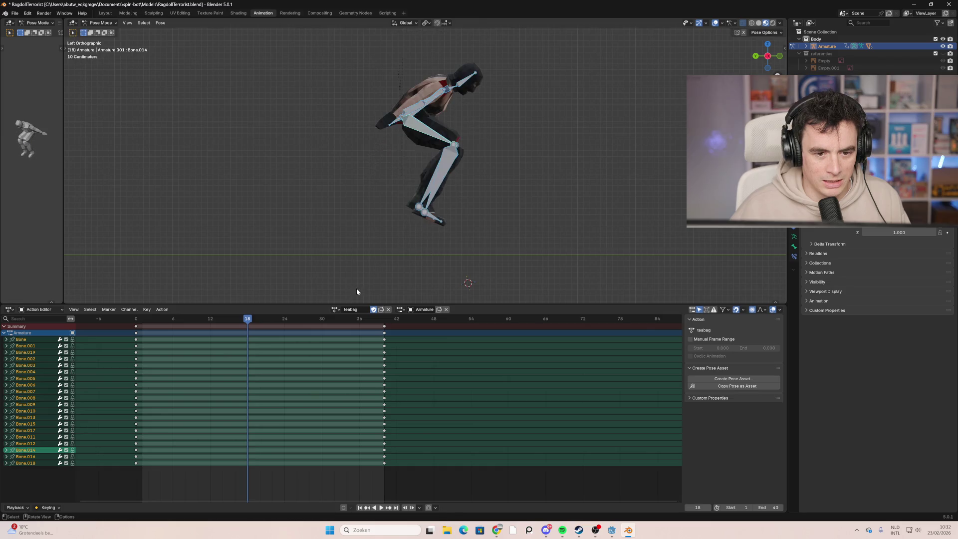
pyautogui.hotkey('ctrl', 'z')
pyautogui.moveTo(200, 324)
pyautogui.mouseDown()
pyautogui.moveTo(154, 319)
pyautogui.moveTo(251, 323)
pyautogui.mouseUp()
pyautogui.click(426, 97)
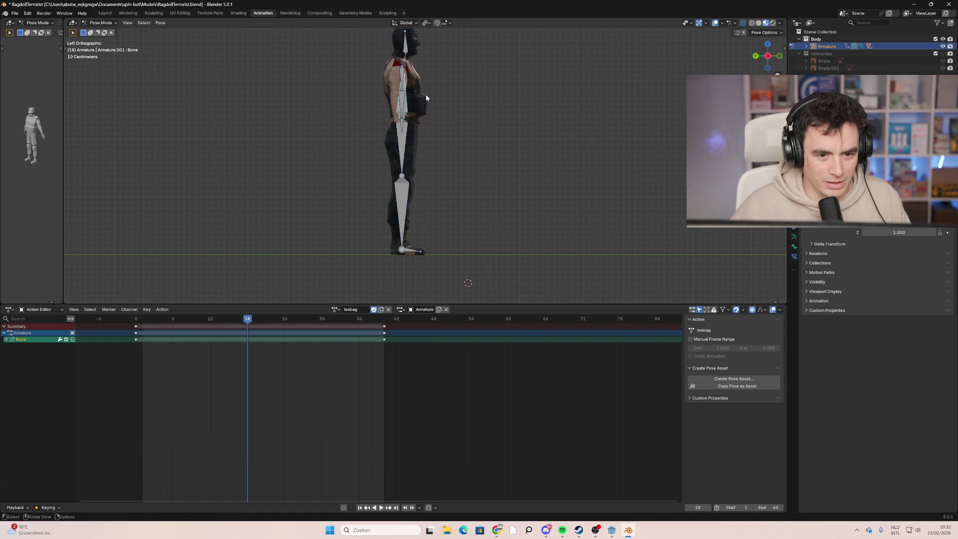
# Step: In side view, rotate the lower legs, then angle feet Bone.017 and Bone.018
pyautogui.moveTo(460, 199); pyautogui.dragTo(389, 259)
pyautogui.moveTo(439, 237)
pyautogui.mouseDown(button='middle')
pyautogui.moveTo(563, 270)
pyautogui.moveTo(454, 238)
pyautogui.mouseUp(button='middle')
pyautogui.click(768, 57)
pyautogui.press('r')
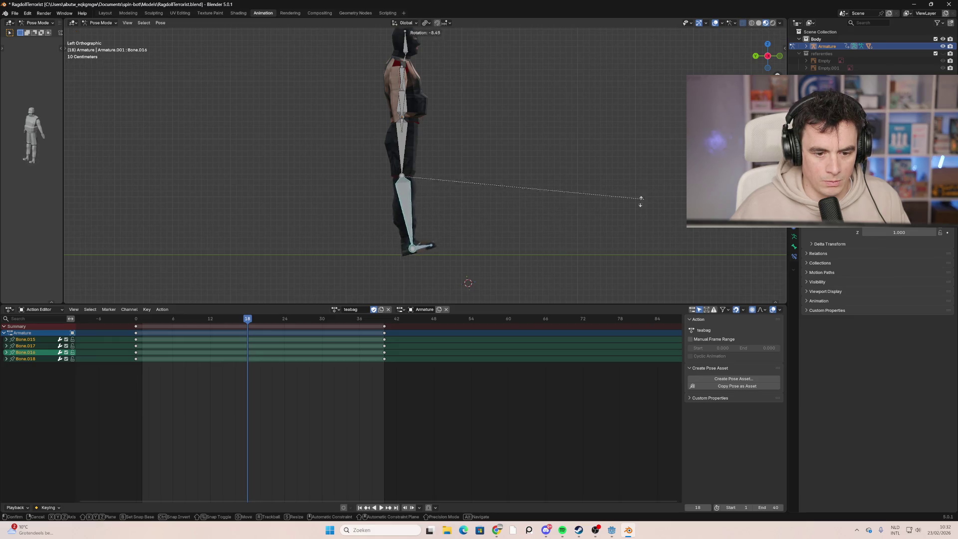
pyautogui.click(453, 274)
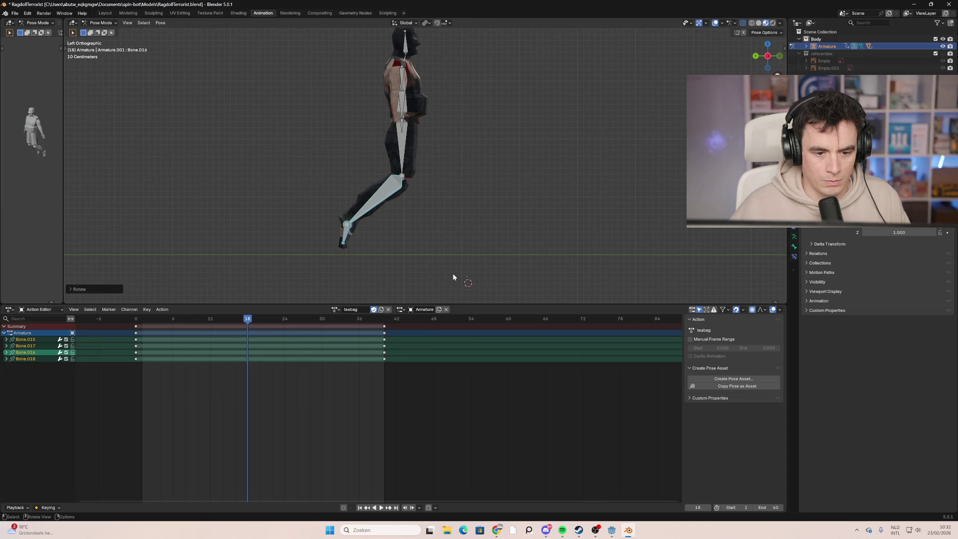
pyautogui.click(360, 258)
pyautogui.moveTo(323, 223); pyautogui.dragTo(323, 225)
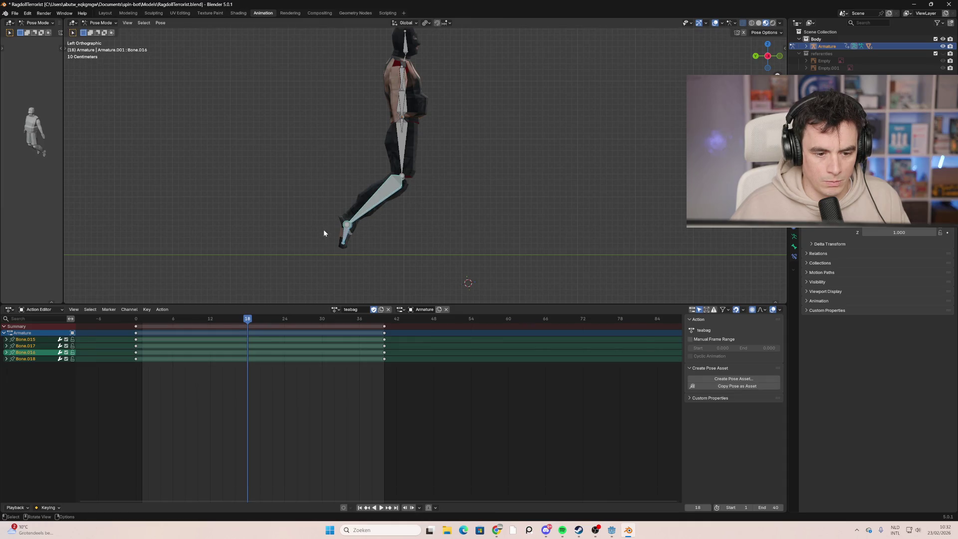
pyautogui.keyDown('shift'); pyautogui.click(347, 247); pyautogui.keyUp('shift')
pyautogui.press('r')
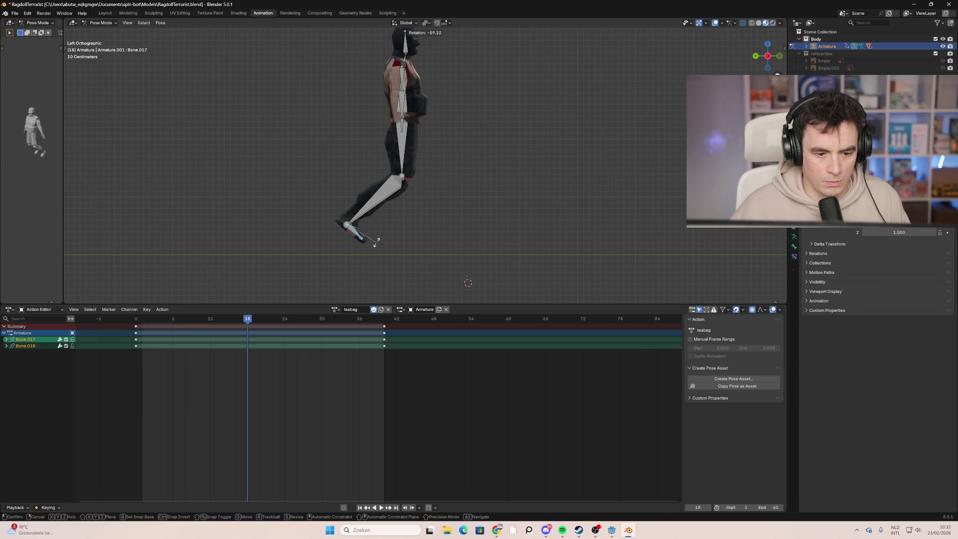
pyautogui.click(382, 242)
# Step: Bend thighs Bone.014 and Bone.013 forward, swing the shins vertical and set the feet flat
pyautogui.click(406, 147)
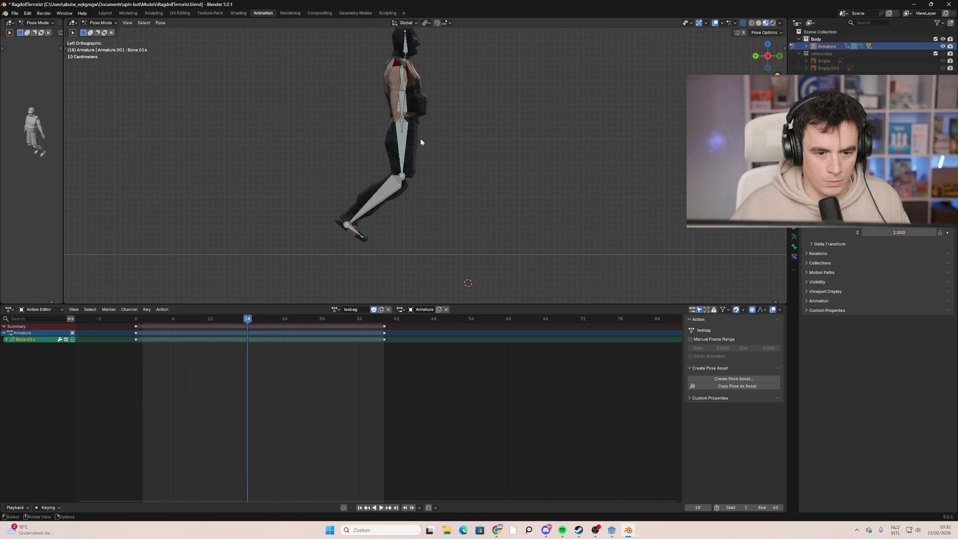
pyautogui.press('r')
pyautogui.click(434, 145)
pyautogui.keyDown('shift'); pyautogui.click(385, 149); pyautogui.keyUp('shift')
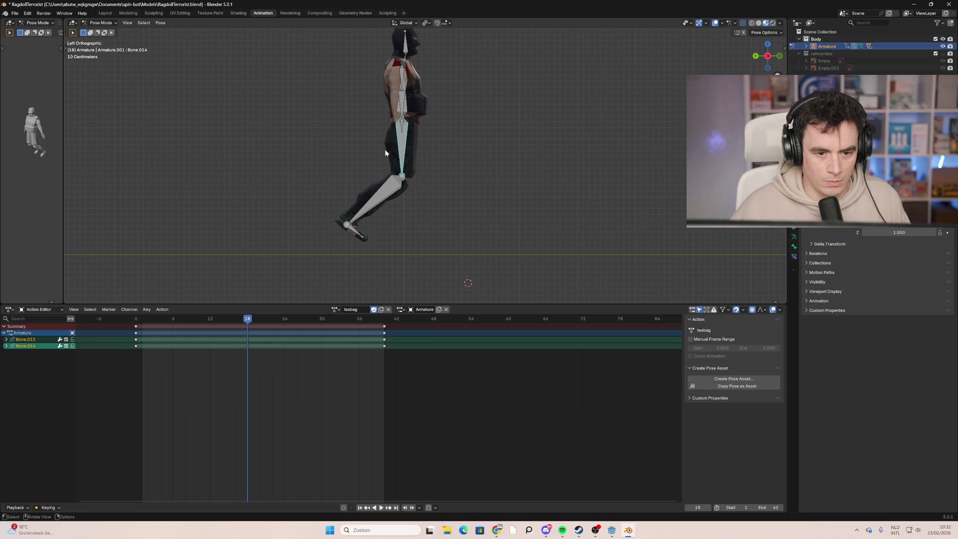
pyautogui.press('r')
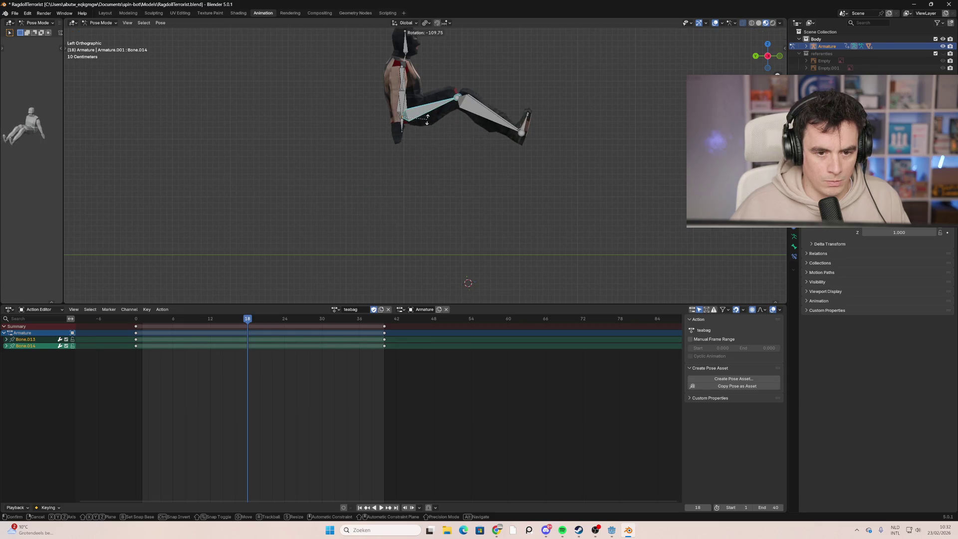
pyautogui.click(415, 104)
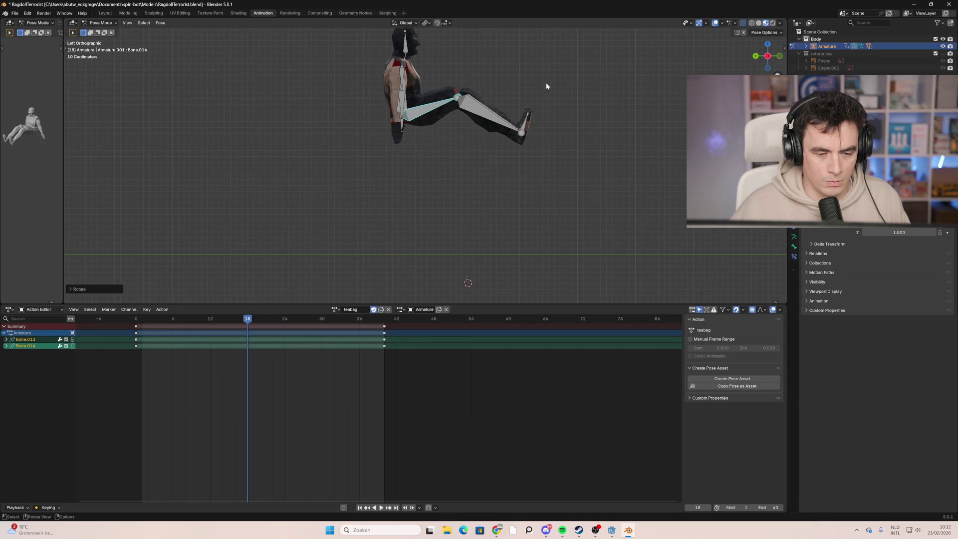
pyautogui.click(519, 131)
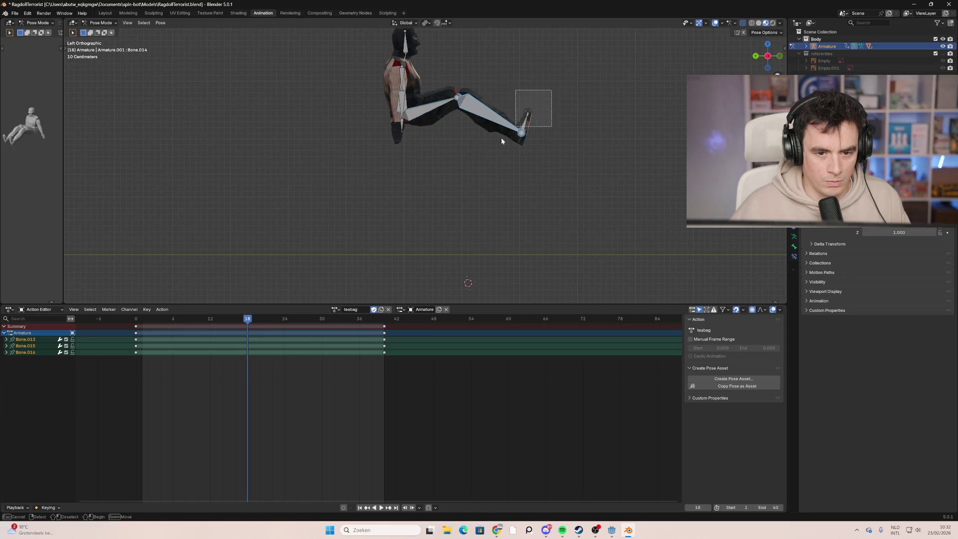
pyautogui.press('r')
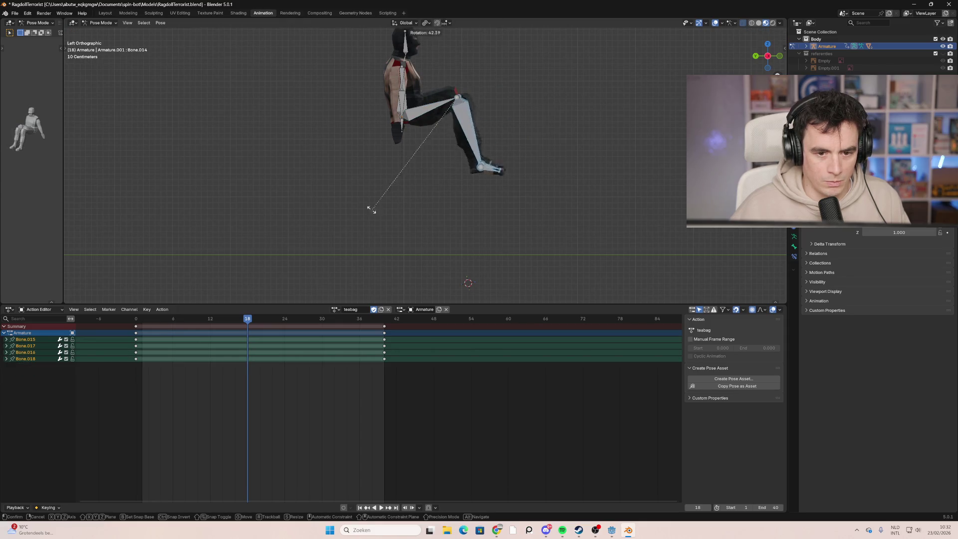
pyautogui.click(280, 203)
pyautogui.click(444, 189)
pyautogui.press('r')
pyautogui.click(425, 100)
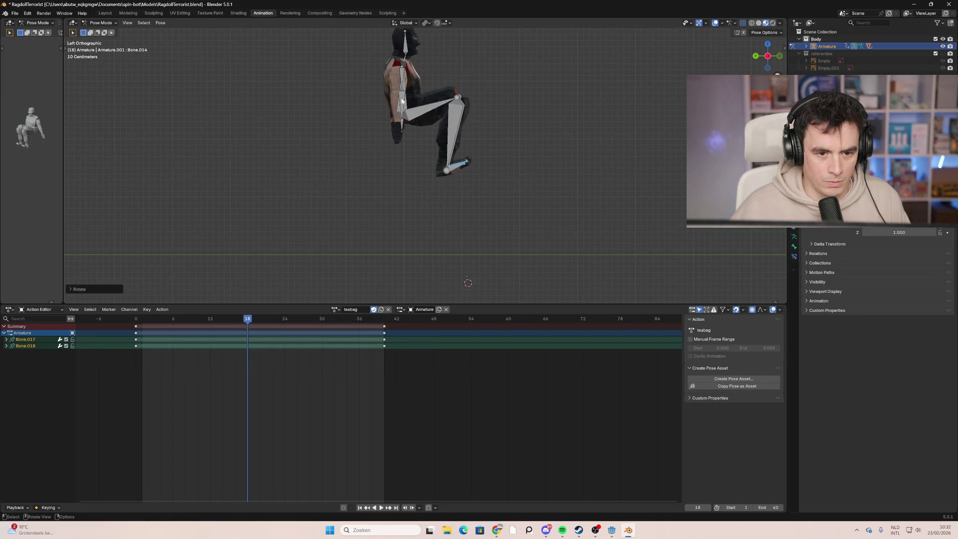
pyautogui.click(403, 101)
# Step: Raise upper arm Bone.007 to horizontal and point forearm Bone.008 upward
pyautogui.press('r')
pyautogui.click(434, 68)
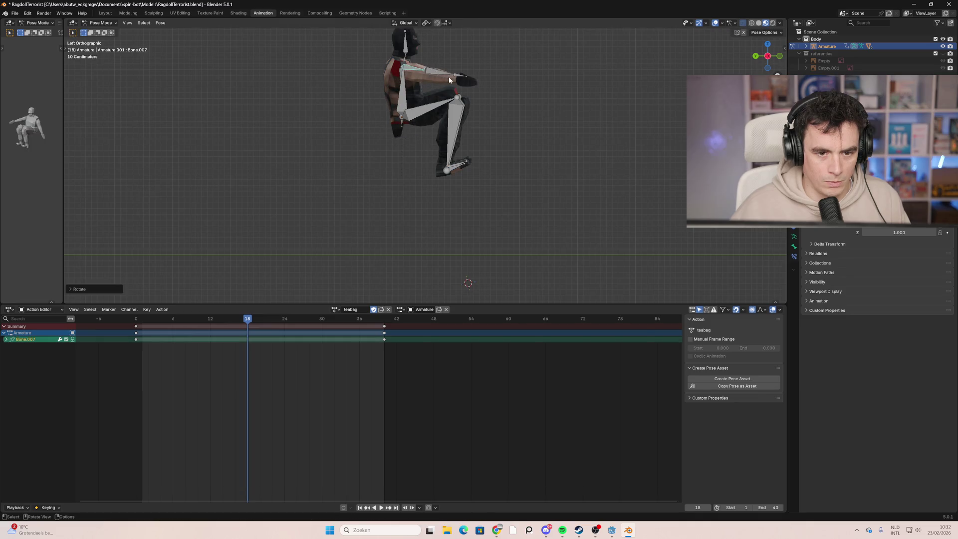
pyautogui.click(449, 79)
pyautogui.press('r')
pyautogui.click(427, 69)
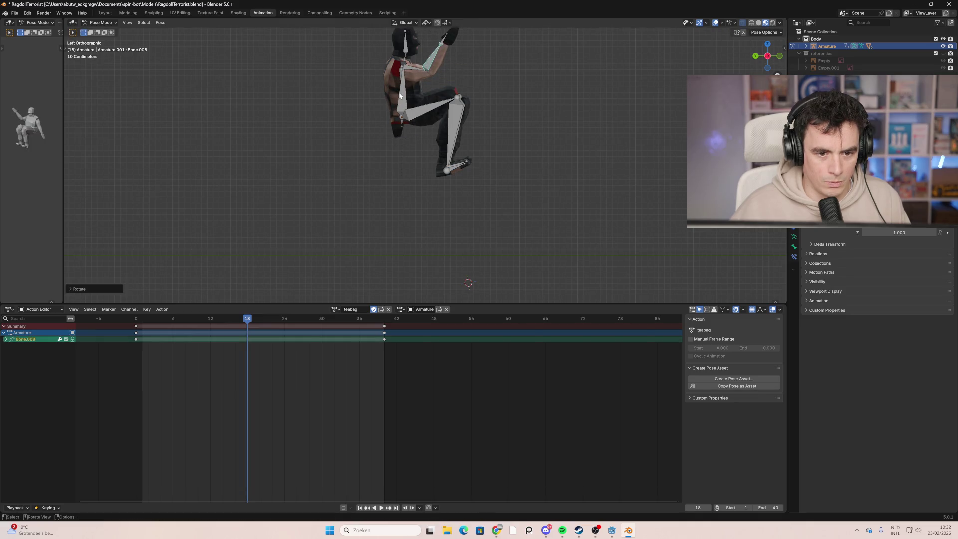
# Step: Raise the other upper arm Bone.003 and rotate forearm Bone.004 upward
pyautogui.moveTo(405, 120)
pyautogui.mouseDown(button='middle')
pyautogui.moveTo(541, 151)
pyautogui.moveTo(415, 160)
pyautogui.mouseUp(button='middle')
pyautogui.click(457, 77)
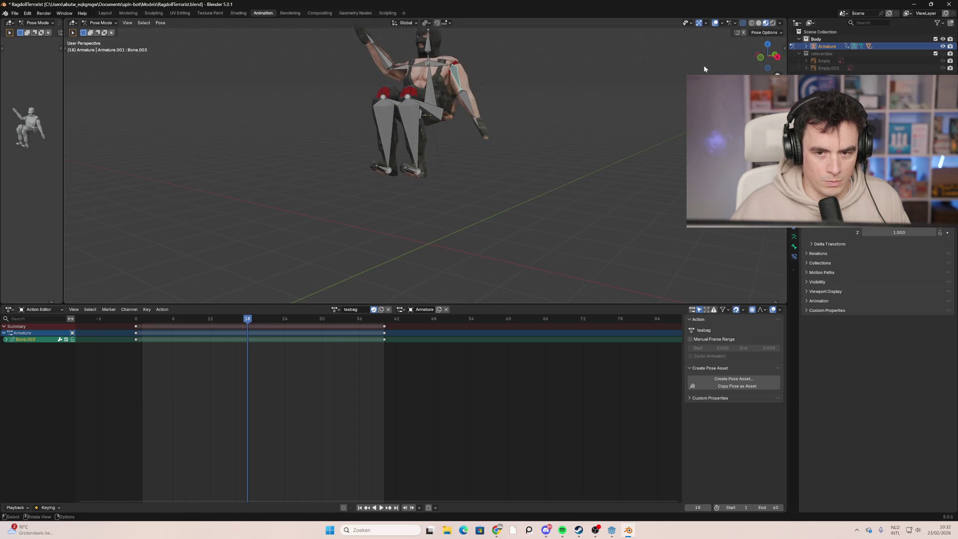
pyautogui.click(776, 57)
pyautogui.click(759, 57)
pyautogui.click(759, 58)
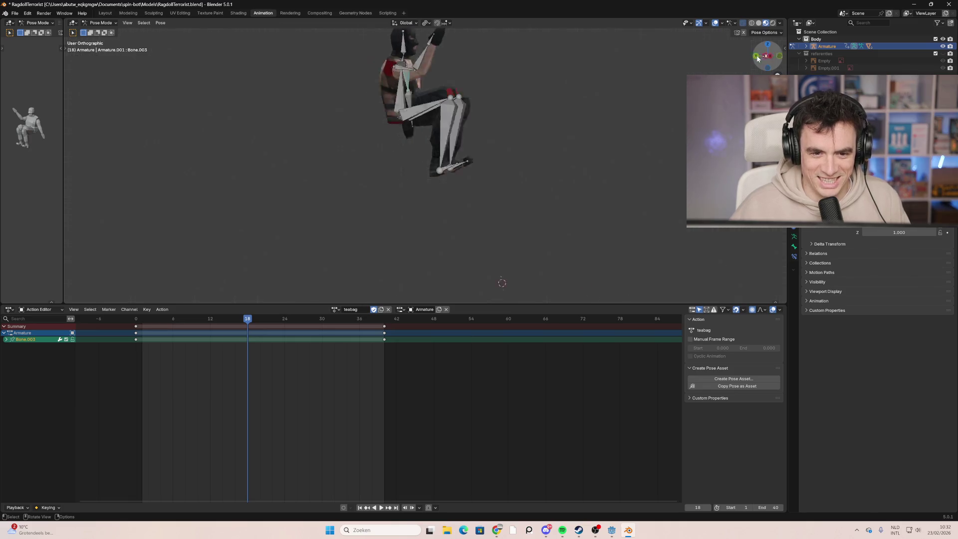
pyautogui.press('r')
pyautogui.click(460, 85)
pyautogui.click(445, 79)
pyautogui.press('r')
pyautogui.click(446, 43)
# Step: Select the whole rig, lower it until the feet rest on the floor, and rotate it
pyautogui.click(524, 141)
pyautogui.moveTo(518, 213); pyautogui.dragTo(341, 24)
pyautogui.press('g')
pyautogui.click(423, 208)
pyautogui.press('r')
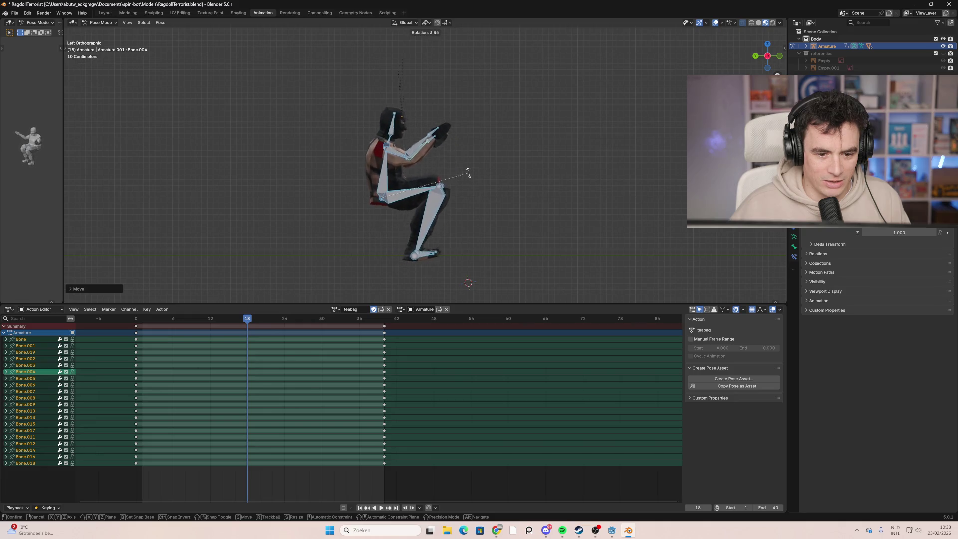
pyautogui.click(469, 172)
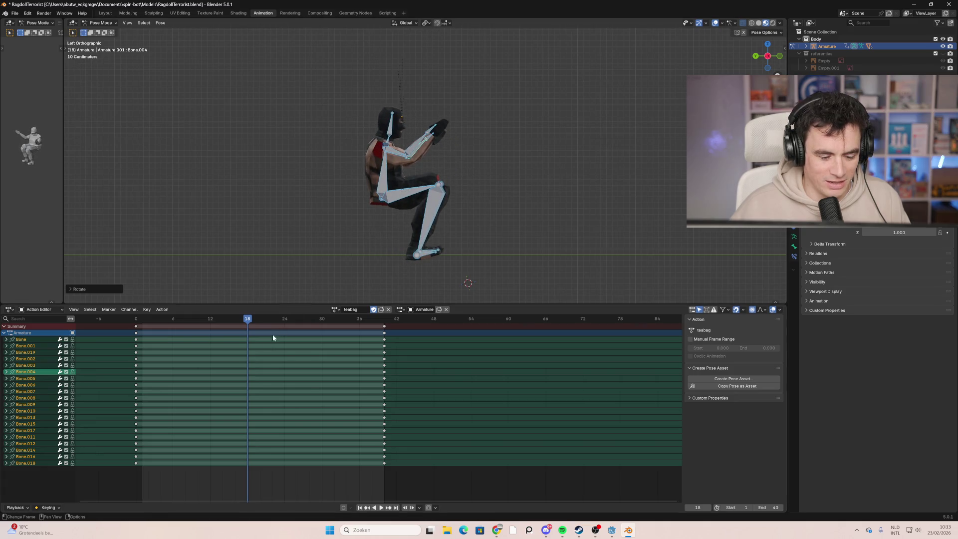
# Step: Key all channels for every bone at frame 18 and scrub through the crouch
pyautogui.press('i')
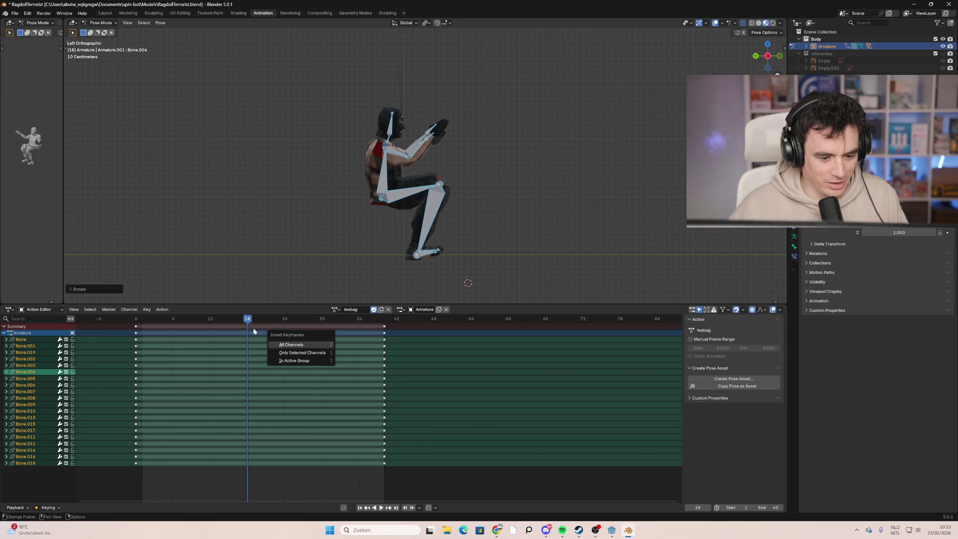
pyautogui.press('Escape')
pyautogui.press('i')
pyautogui.click(257, 326)
pyautogui.moveTo(257, 325)
pyautogui.mouseDown()
pyautogui.moveTo(136, 327)
pyautogui.moveTo(202, 329)
pyautogui.mouseUp()
# Step: Deselect the bones, orbit to face the character, and stop playback
pyautogui.click(563, 207)
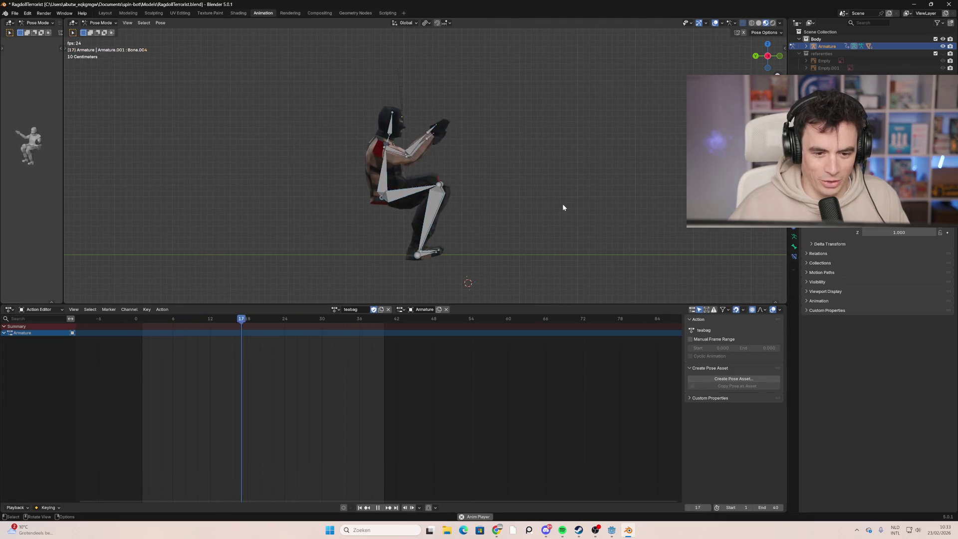
pyautogui.moveTo(563, 207)
pyautogui.mouseDown(button='middle')
pyautogui.moveTo(442, 208)
pyautogui.moveTo(569, 196)
pyautogui.moveTo(551, 206)
pyautogui.moveTo(482, 193)
pyautogui.moveTo(436, 208)
pyautogui.moveTo(505, 226)
pyautogui.moveTo(478, 222)
pyautogui.moveTo(634, 171)
pyautogui.moveTo(478, 182)
pyautogui.moveTo(491, 195)
pyautogui.mouseUp(button='middle')
pyautogui.press('space')
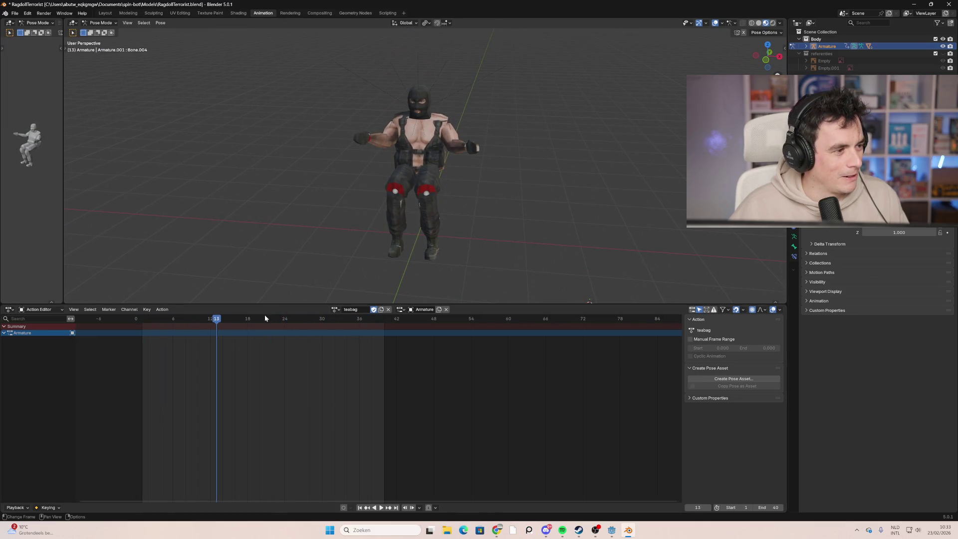
# Step: In top orthographic X-ray view, rotate thighs Bone.014 and Bone.013 outward
pyautogui.moveTo(201, 320)
pyautogui.mouseDown()
pyautogui.moveTo(162, 323)
pyautogui.moveTo(249, 340)
pyautogui.mouseUp()
pyautogui.press('a')
pyautogui.moveTo(397, 193)
pyautogui.mouseDown(button='middle')
pyautogui.moveTo(421, 200)
pyautogui.moveTo(349, 220)
pyautogui.mouseUp(button='middle')
pyautogui.click(422, 200)
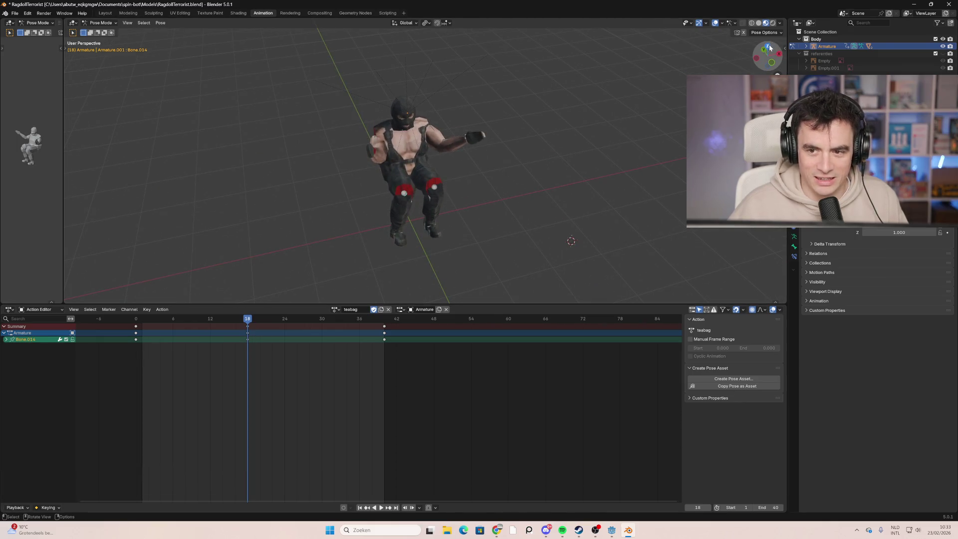
pyautogui.click(767, 51)
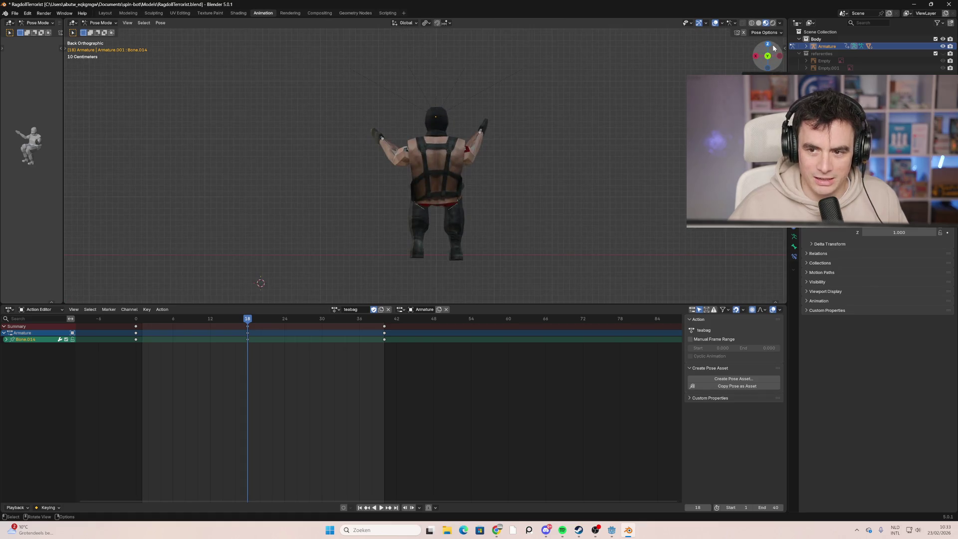
pyautogui.click(768, 45)
pyautogui.hotkey('alt', 'z')
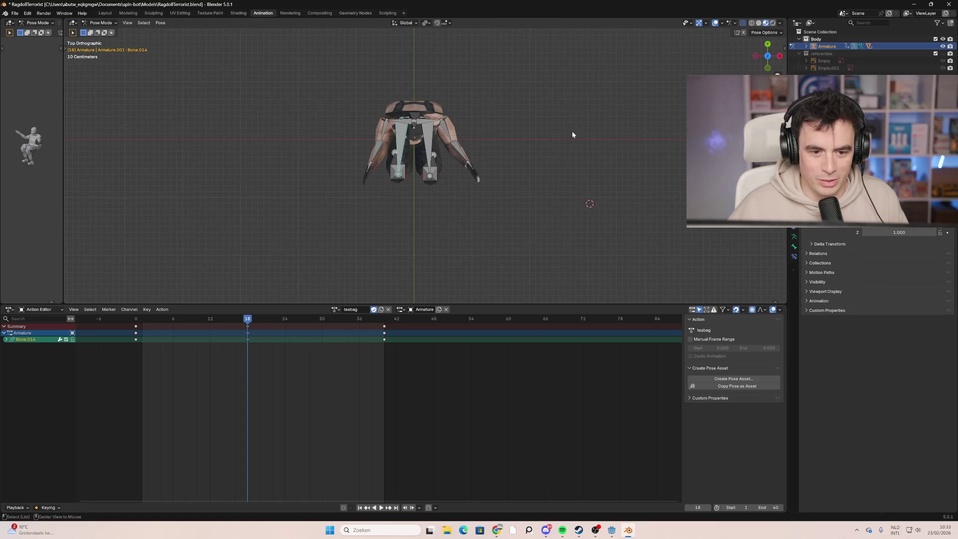
pyautogui.press('r')
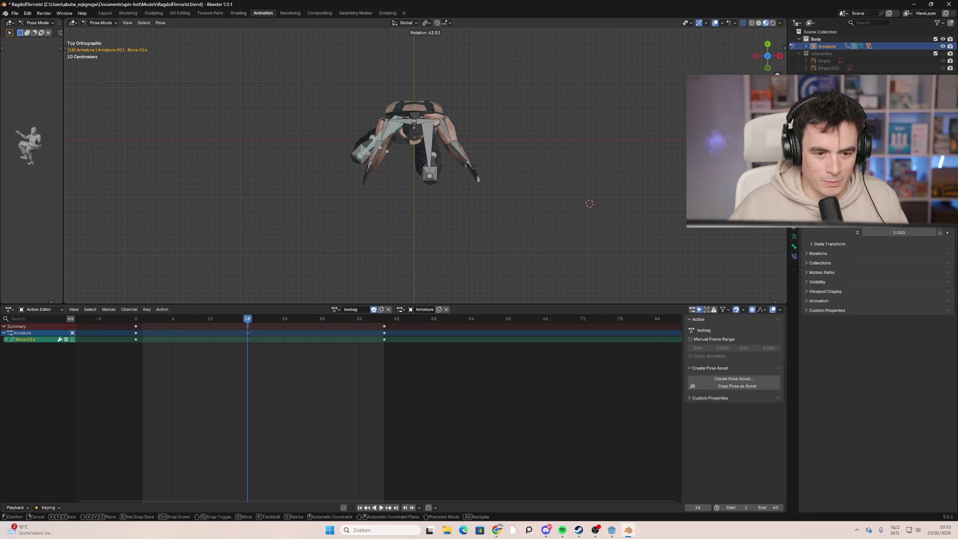
pyautogui.click(451, 154)
pyautogui.click(431, 153)
pyautogui.press('r')
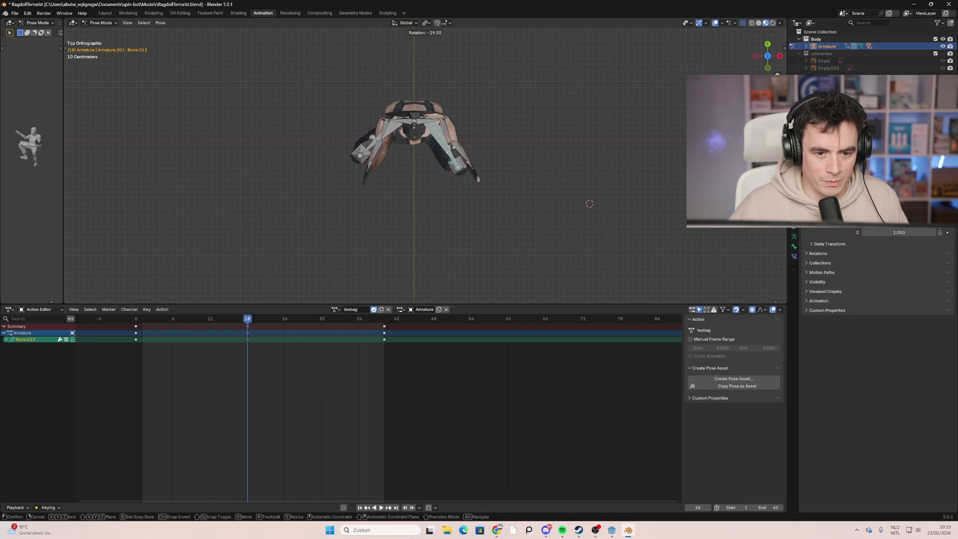
pyautogui.click(326, 301)
# Step: Key all channels at frame 18, rotate Bone.014 further out (about 31.5°), and reselect all bones
pyautogui.moveTo(274, 371); pyautogui.dragTo(234, 323)
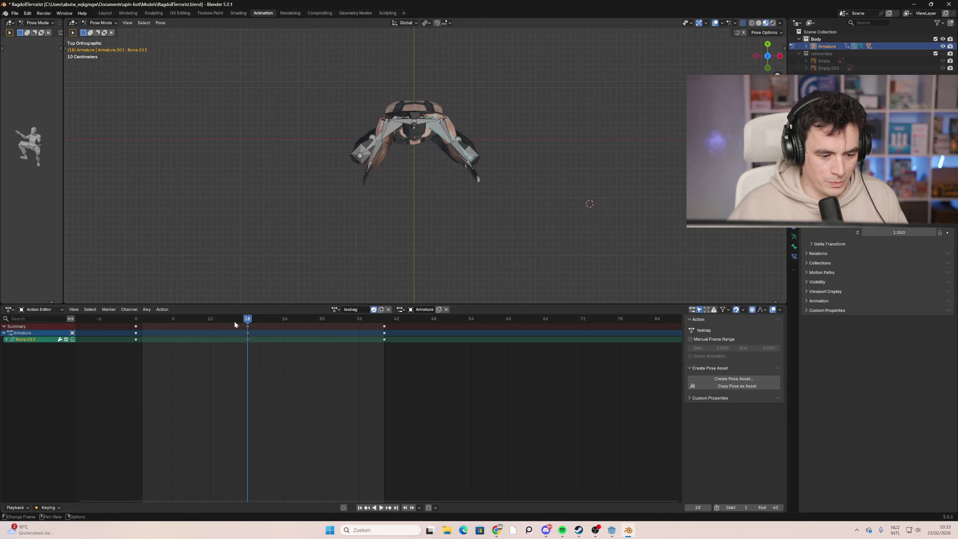
pyautogui.press('i')
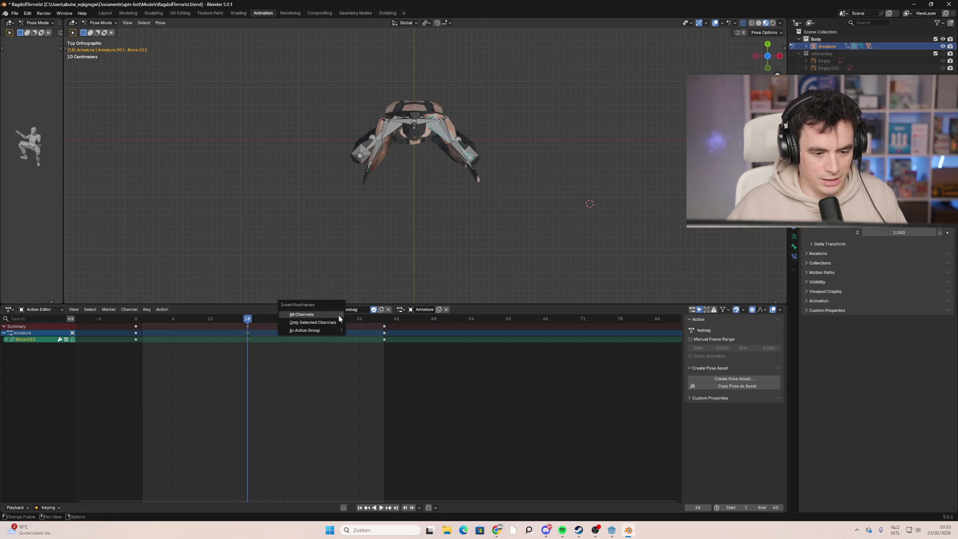
pyautogui.click(334, 316)
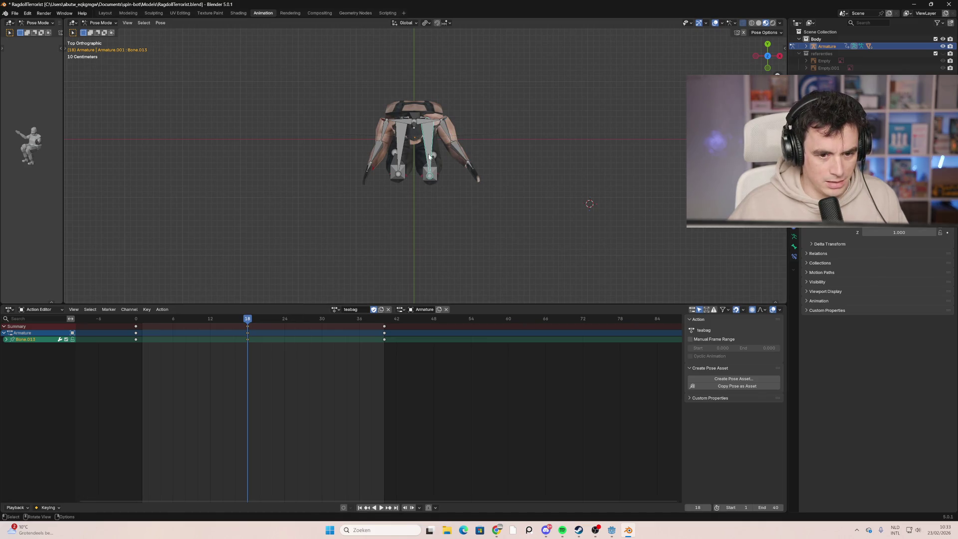
pyautogui.click(400, 152)
pyautogui.press('r')
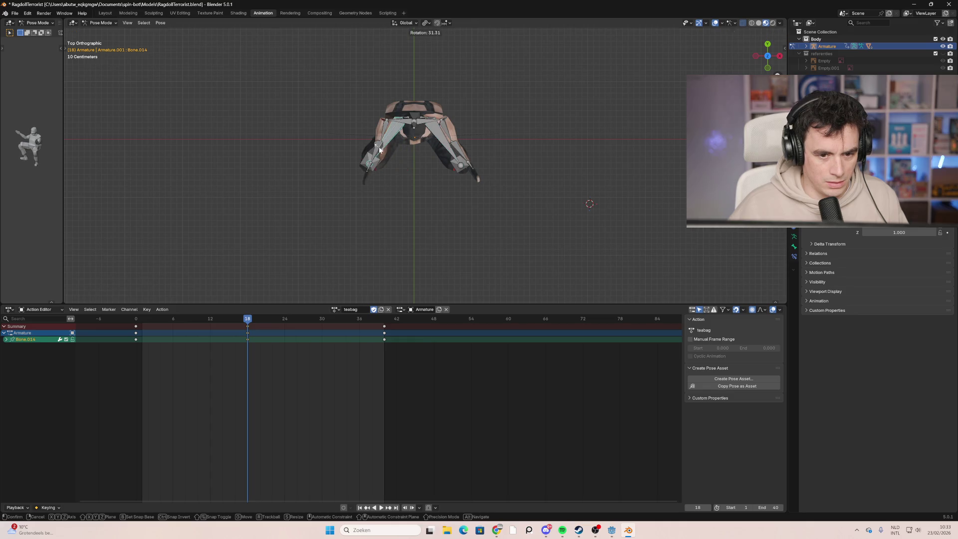
pyautogui.click(380, 149)
pyautogui.press('a')
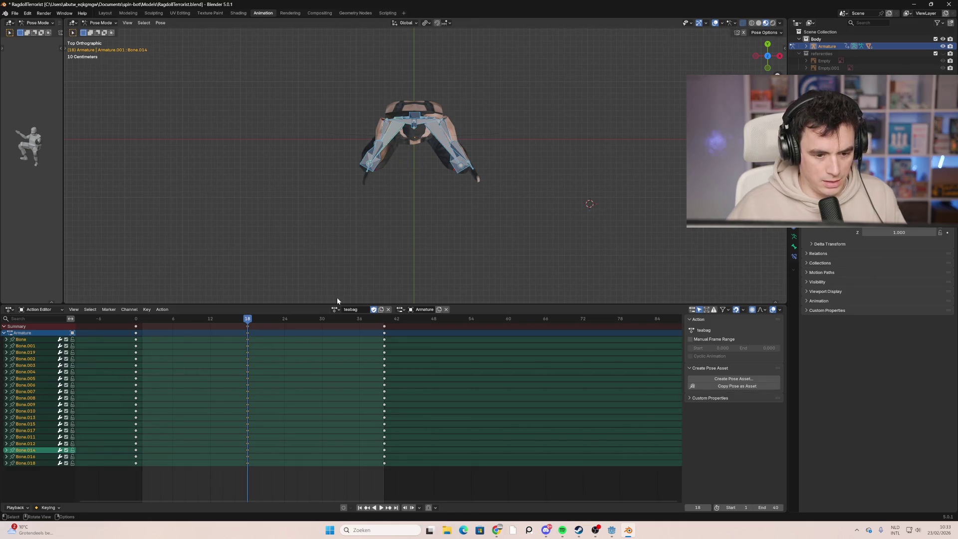
pyautogui.moveTo(265, 324); pyautogui.dragTo(136, 318)
# Step: Key all bones at frame 18, then play teabag from frame 0, reviewing it from front and side
pyautogui.press('i')
pyautogui.click(249, 323)
pyautogui.moveTo(359, 224)
pyautogui.mouseDown(button='middle')
pyautogui.moveTo(359, 245)
pyautogui.moveTo(393, 191)
pyautogui.mouseUp(button='middle')
pyautogui.press('space')
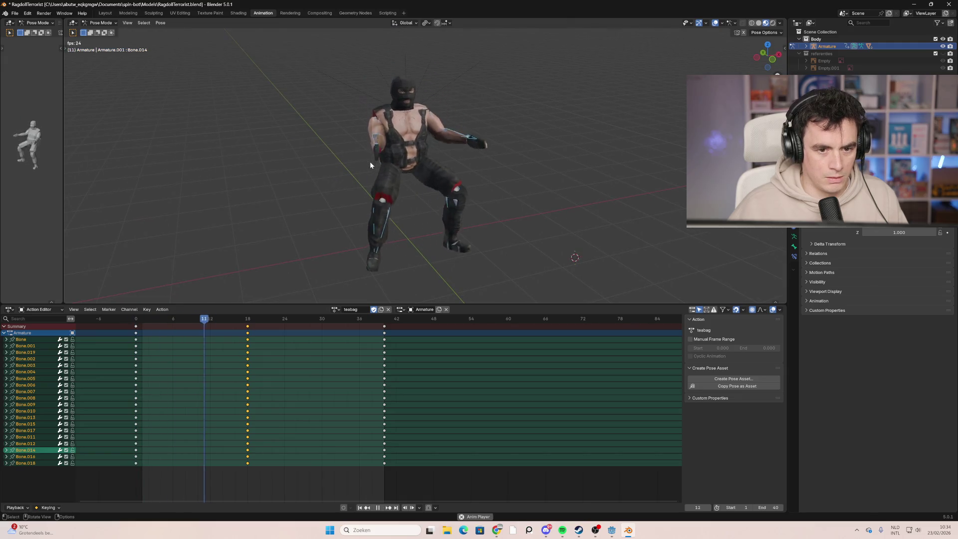
pyautogui.press('KP_1')
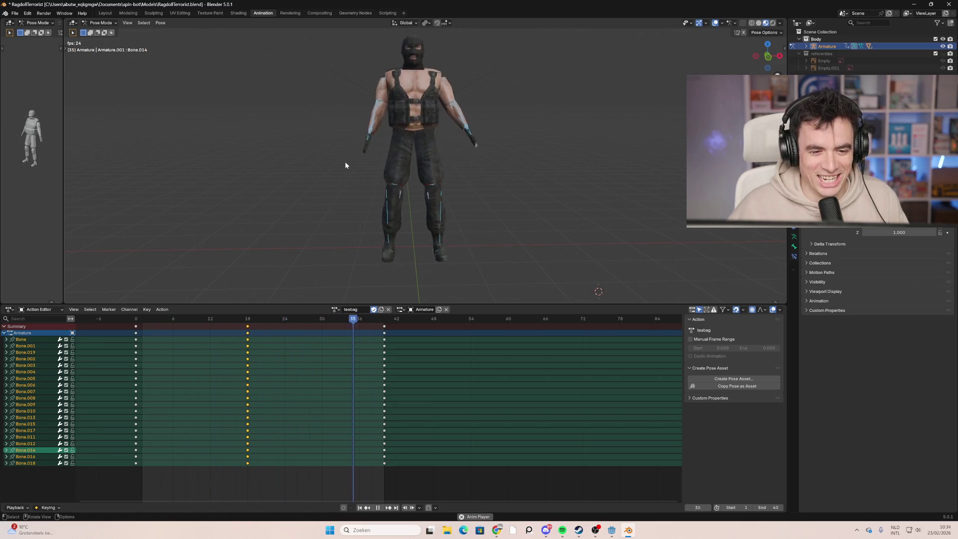
pyautogui.moveTo(323, 182)
pyautogui.mouseDown(button='middle')
pyautogui.moveTo(444, 172)
pyautogui.moveTo(216, 192)
pyautogui.moveTo(348, 190)
pyautogui.moveTo(327, 192)
pyautogui.mouseUp(button='middle')
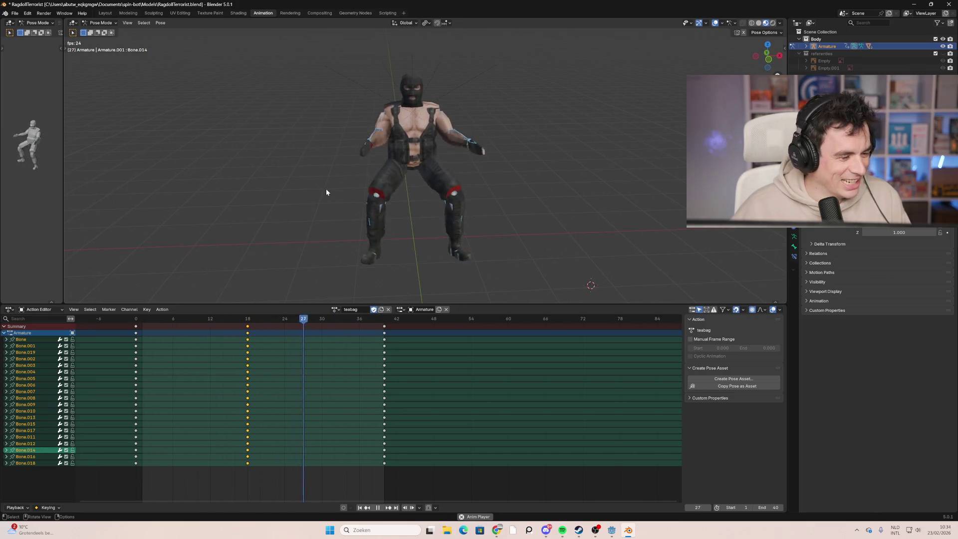
pyautogui.moveTo(325, 192)
pyautogui.mouseDown(button='middle')
pyautogui.moveTo(417, 165)
pyautogui.moveTo(403, 169)
pyautogui.mouseUp(button='middle')
pyautogui.press('space')
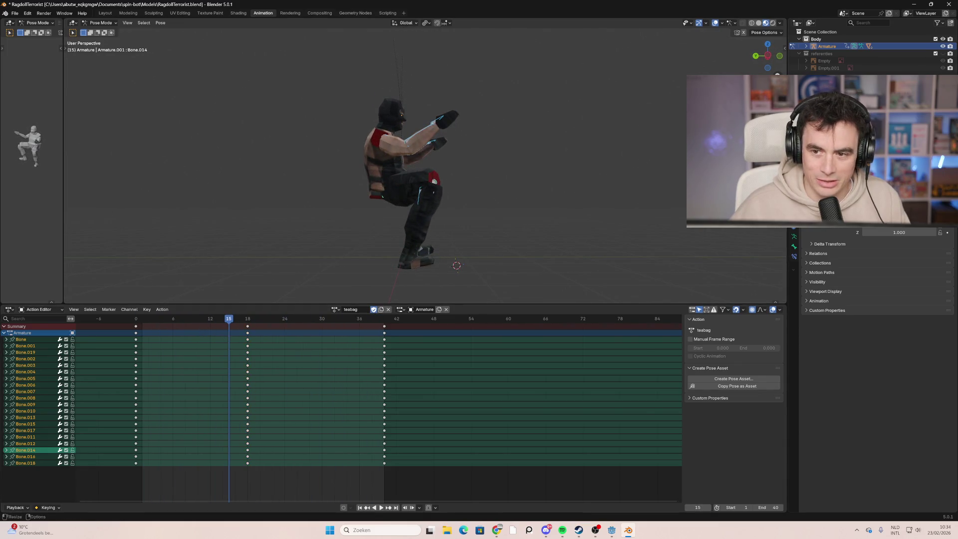
pyautogui.click(767, 55)
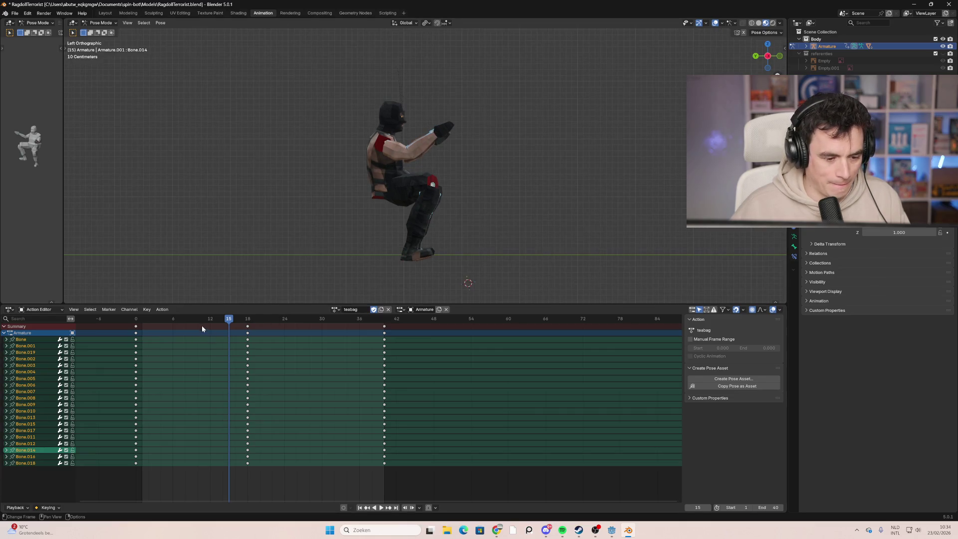
# Step: Scrub to frame 11, turn on X-ray and select the four leg bones
pyautogui.moveTo(187, 321)
pyautogui.mouseDown()
pyautogui.moveTo(143, 325)
pyautogui.moveTo(205, 333)
pyautogui.moveTo(190, 340)
pyautogui.mouseUp()
pyautogui.moveTo(239, 340)
pyautogui.mouseDown()
pyautogui.moveTo(249, 339)
pyautogui.moveTo(149, 337)
pyautogui.moveTo(238, 347)
pyautogui.moveTo(201, 351)
pyautogui.mouseUp()
pyautogui.click(445, 281)
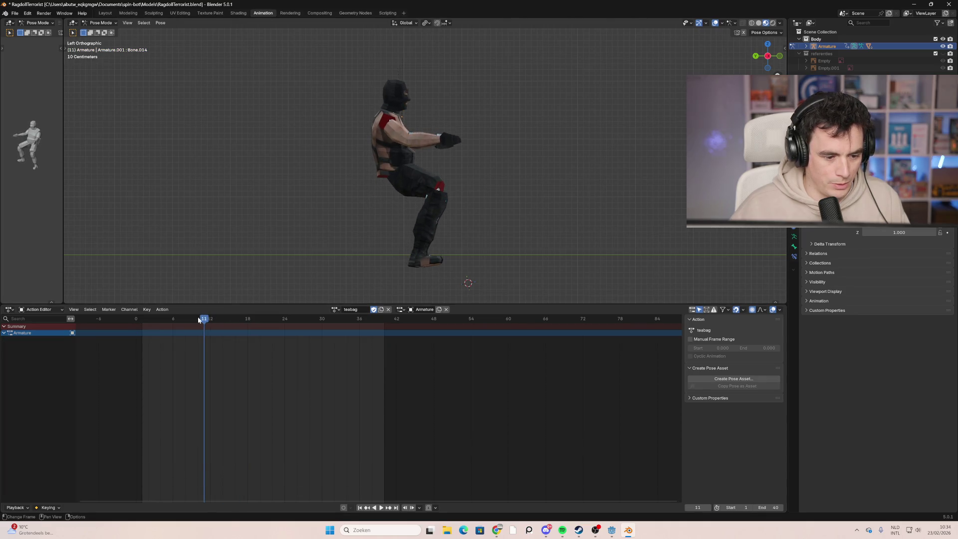
pyautogui.press('a')
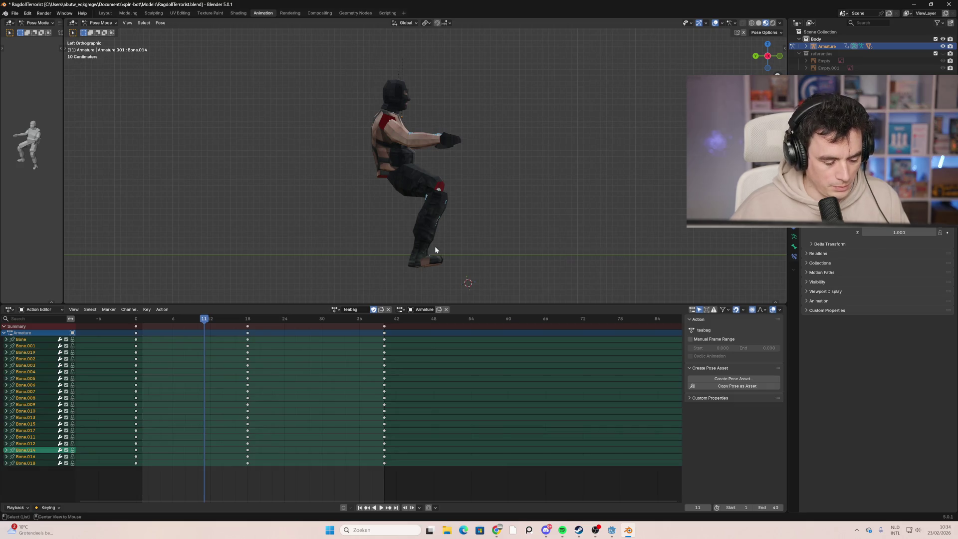
pyautogui.hotkey('alt', 'z')
pyautogui.click(435, 247)
# Step: Rotate the leg bones, then bend the thigh bone Bone.014
pyautogui.press('r')
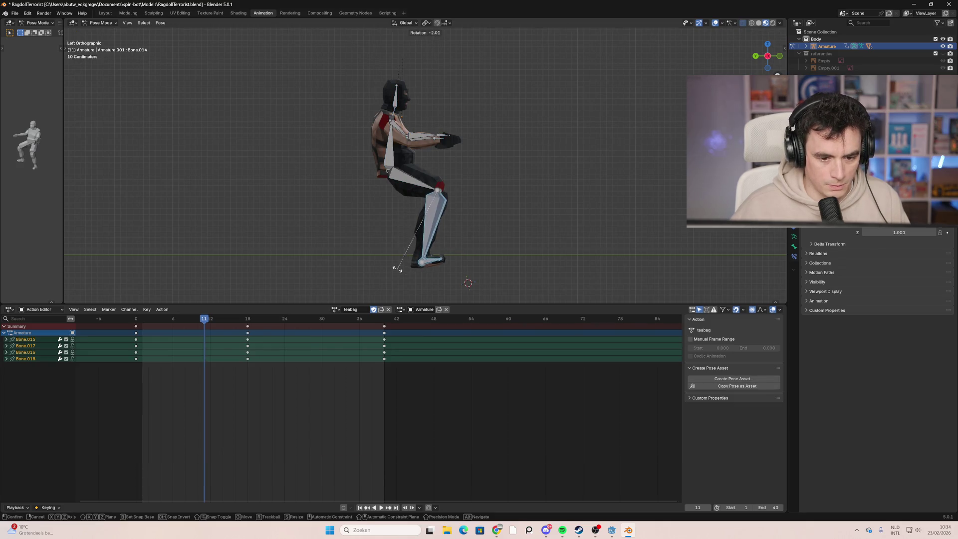
pyautogui.click(406, 256)
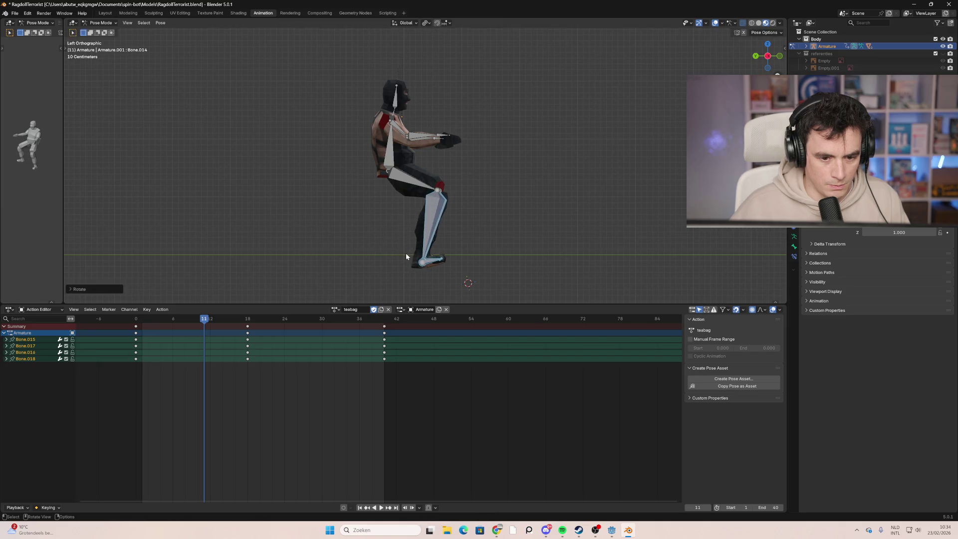
pyautogui.click(445, 186)
pyautogui.press('r')
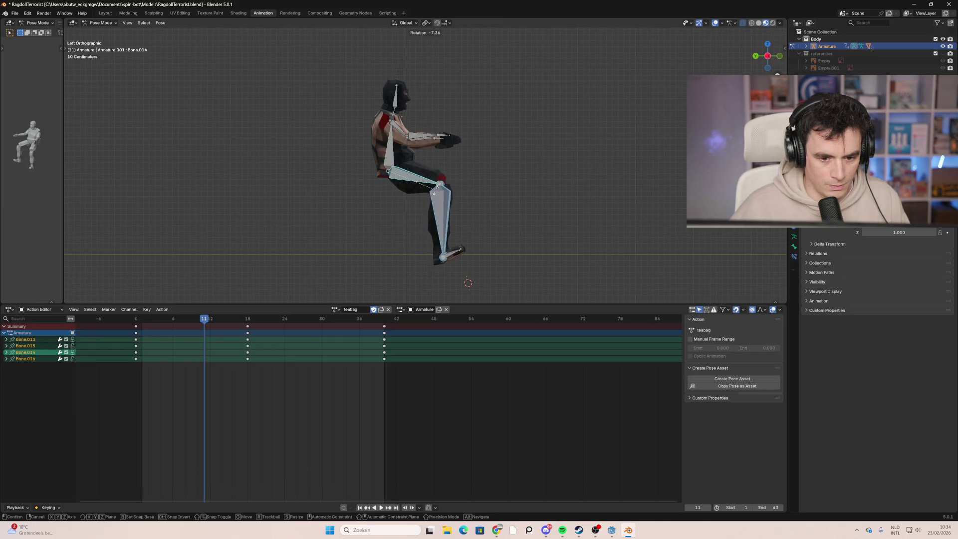
pyautogui.click(438, 192)
# Step: Swing the shin backward and rotate the foot flat on the ground
pyautogui.click(432, 266)
pyautogui.press('r')
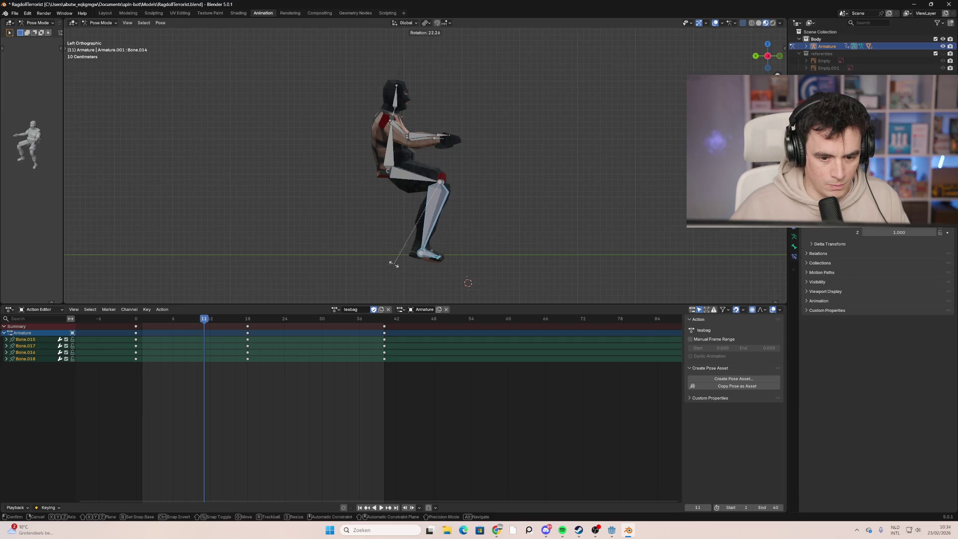
pyautogui.click(392, 258)
pyautogui.click(438, 250)
pyautogui.press('r')
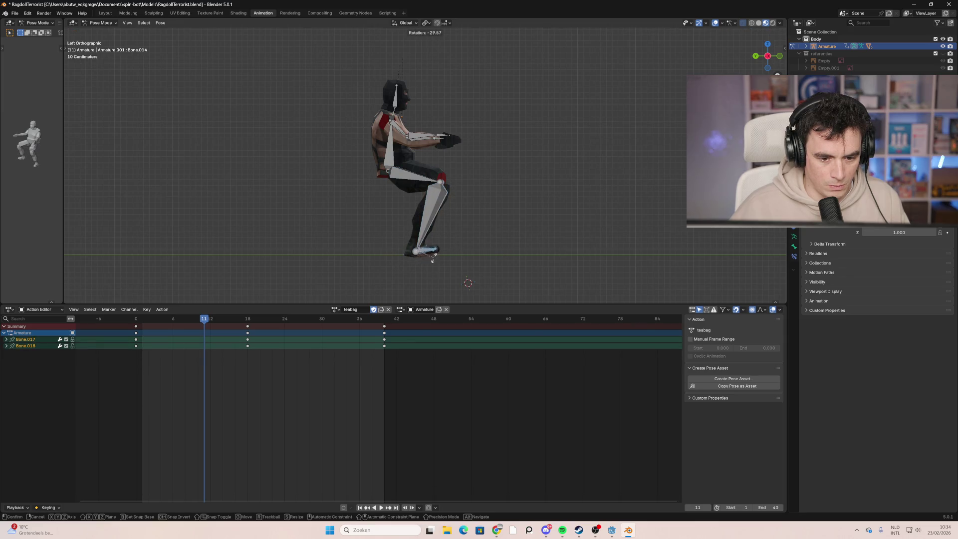
pyautogui.click(433, 262)
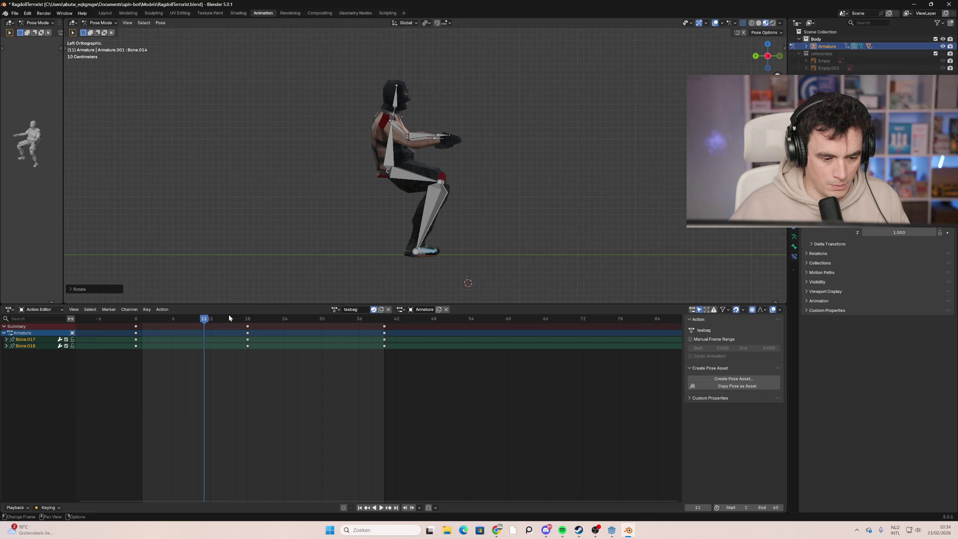
# Step: Key all channels for the in-between pose at frame 11
pyautogui.press('a')
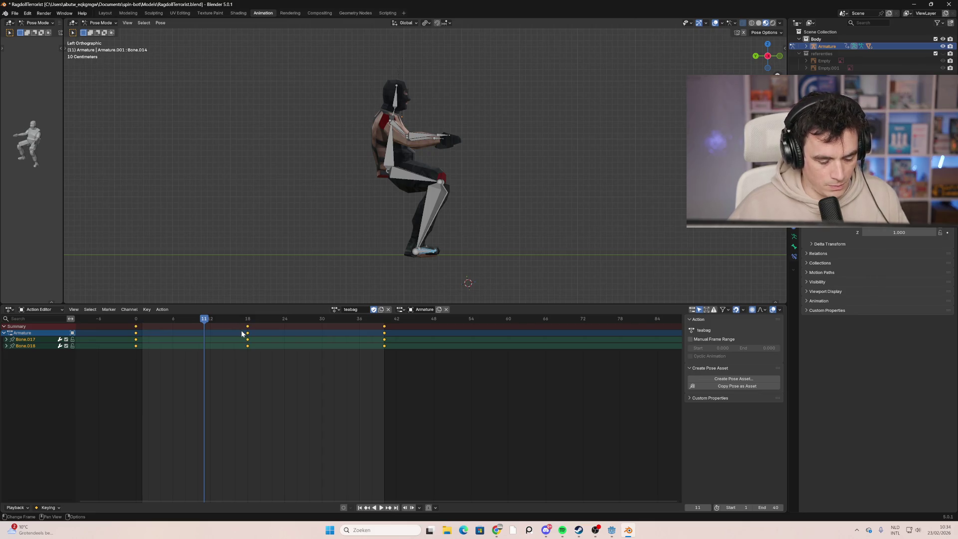
pyautogui.press('i')
pyautogui.click(265, 332)
# Step: Scrub through the new in-between pose, then play, stop and replay the teabag animation
pyautogui.moveTo(219, 320)
pyautogui.mouseDown()
pyautogui.moveTo(169, 322)
pyautogui.moveTo(256, 340)
pyautogui.moveTo(148, 333)
pyautogui.mouseUp()
pyautogui.press('space')
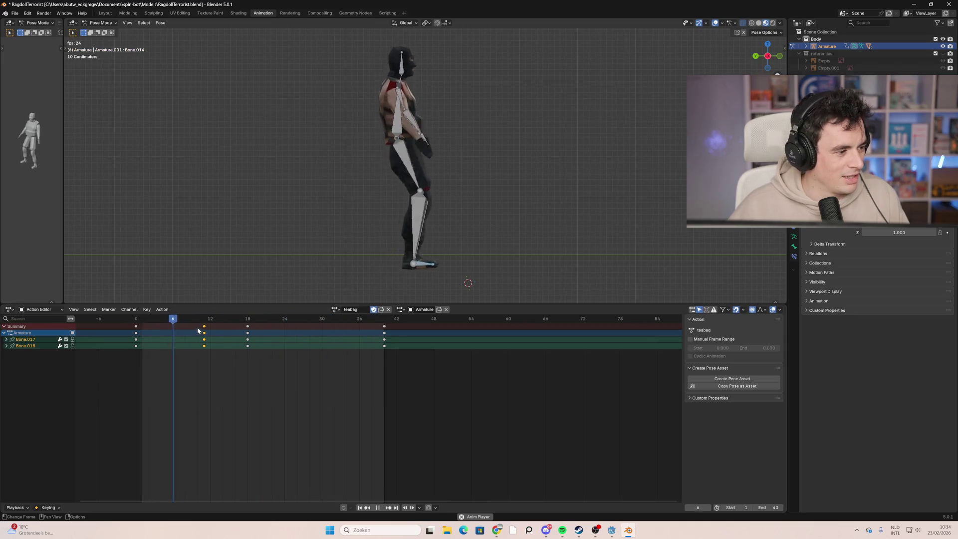
pyautogui.press('space')
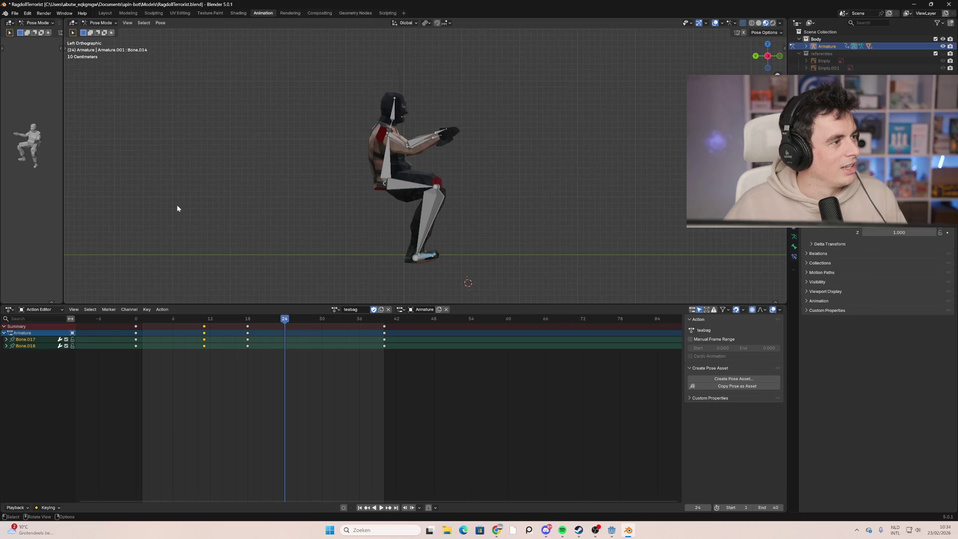
pyautogui.press('space')
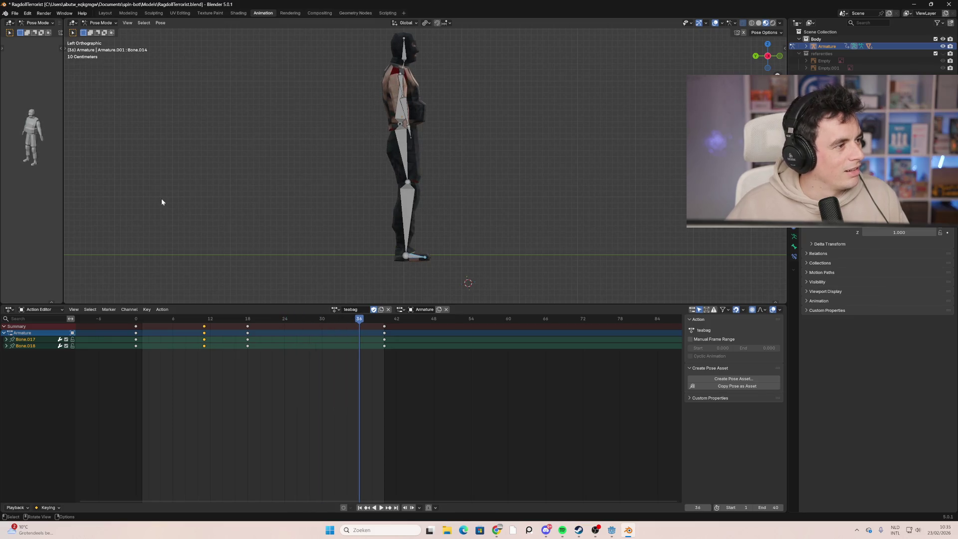
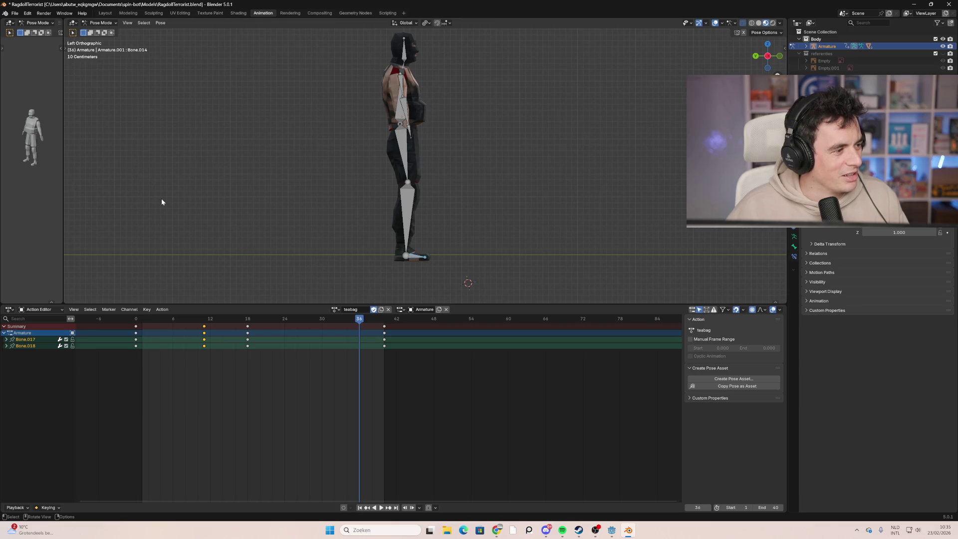
# Step: Play the teabag animation and scrub back to the crouched pose at frame 19
pyautogui.moveTo(295, 323); pyautogui.dragTo(135, 323)
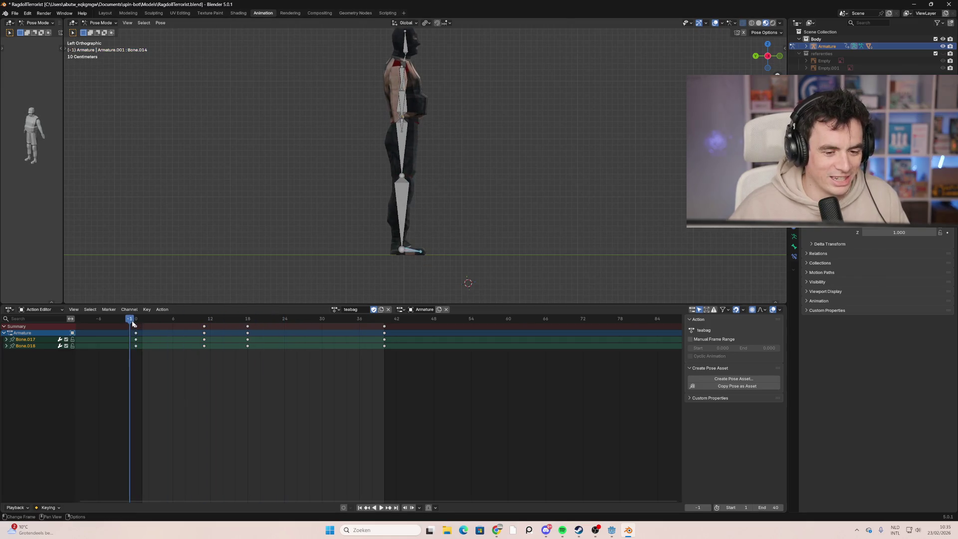
pyautogui.press('space')
pyautogui.moveTo(510, 222)
pyautogui.mouseDown(button='middle')
pyautogui.moveTo(508, 205)
pyautogui.moveTo(526, 205)
pyautogui.moveTo(482, 204)
pyautogui.moveTo(596, 225)
pyautogui.moveTo(551, 208)
pyautogui.moveTo(537, 191)
pyautogui.moveTo(574, 192)
pyautogui.mouseUp(button='middle')
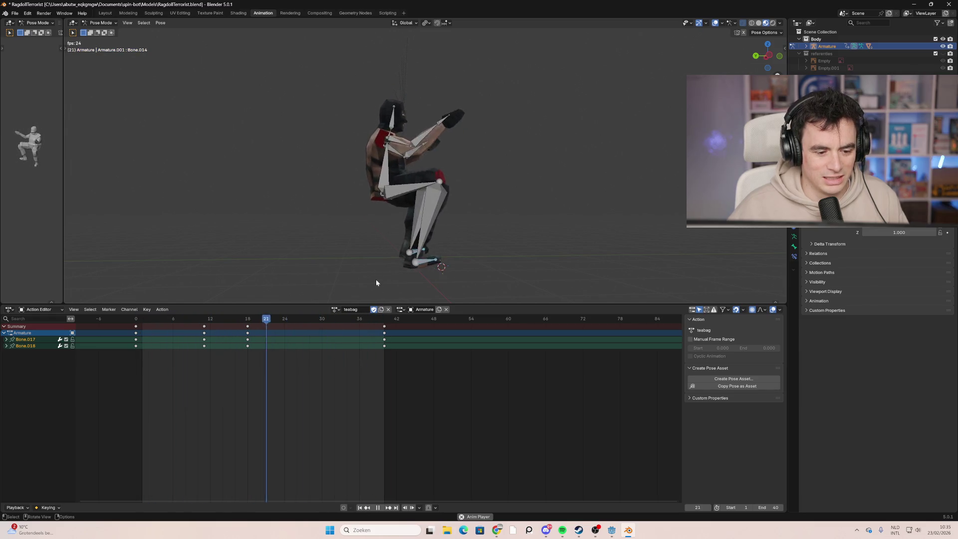
pyautogui.moveTo(272, 319)
pyautogui.mouseDown()
pyautogui.moveTo(359, 324)
pyautogui.moveTo(254, 330)
pyautogui.moveTo(239, 317)
pyautogui.mouseUp()
# Step: Paste the copied crouch keys at frames 23 and 11, then replay from the start
pyautogui.click(278, 320)
pyautogui.hotkey('ctrl', 'v')
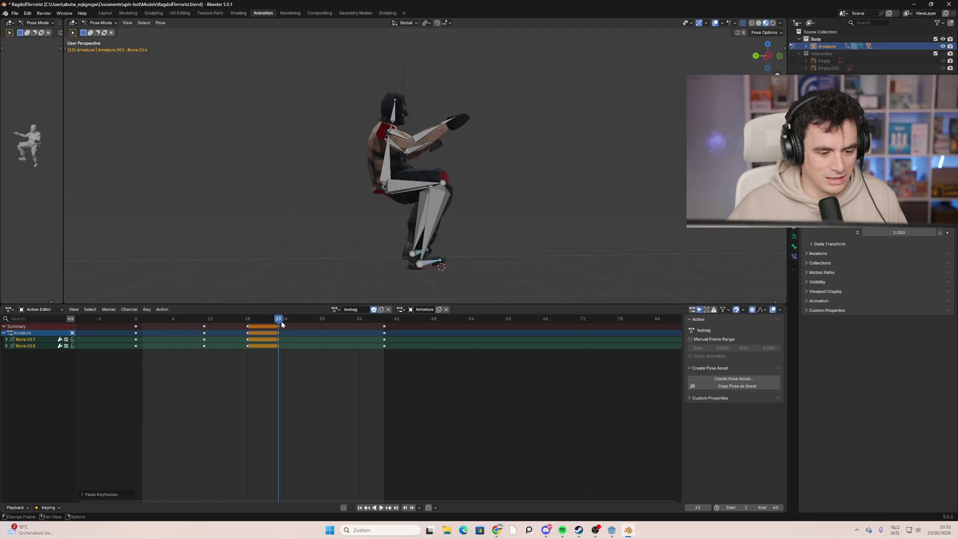
pyautogui.press('space')
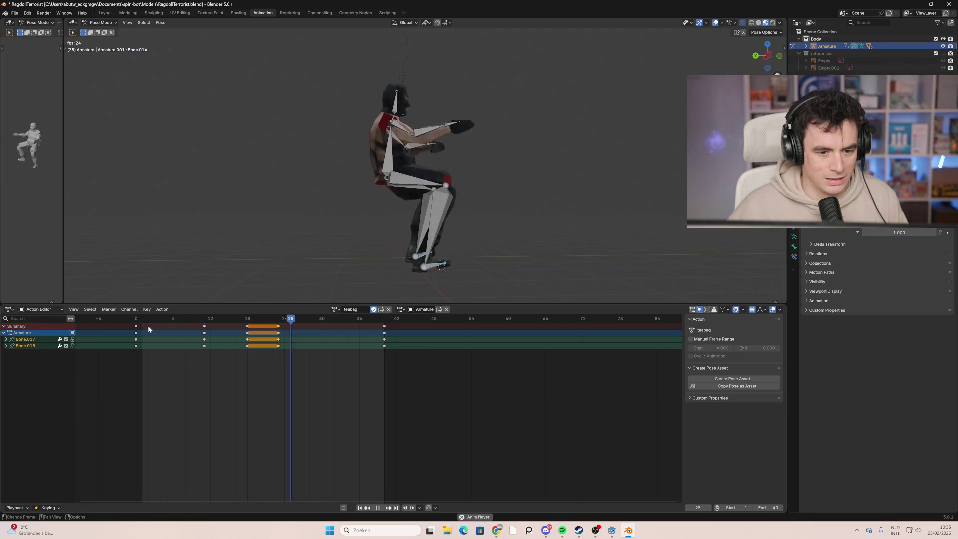
pyautogui.click(204, 320)
pyautogui.press('space')
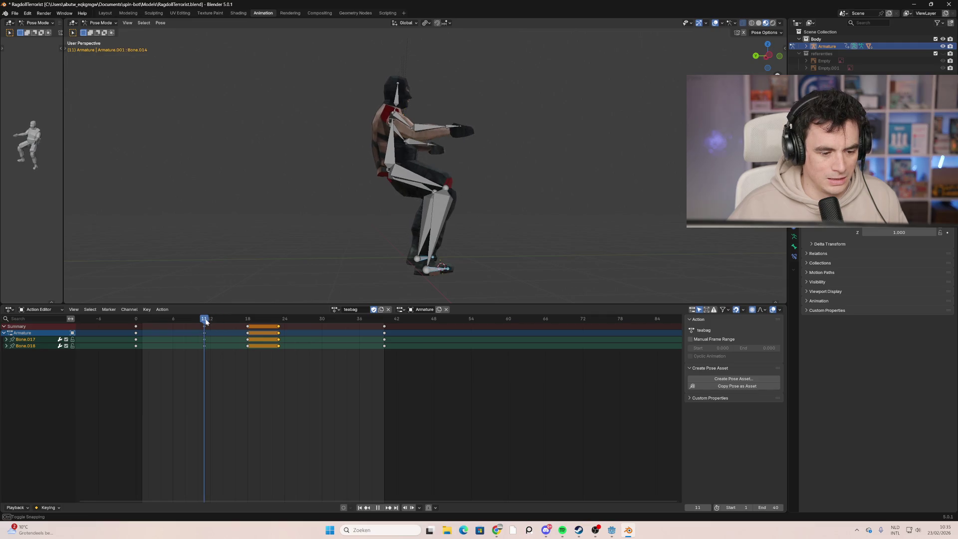
pyautogui.hotkey('ctrl', 'v')
pyautogui.moveTo(204, 319); pyautogui.dragTo(144, 320)
pyautogui.press('space')
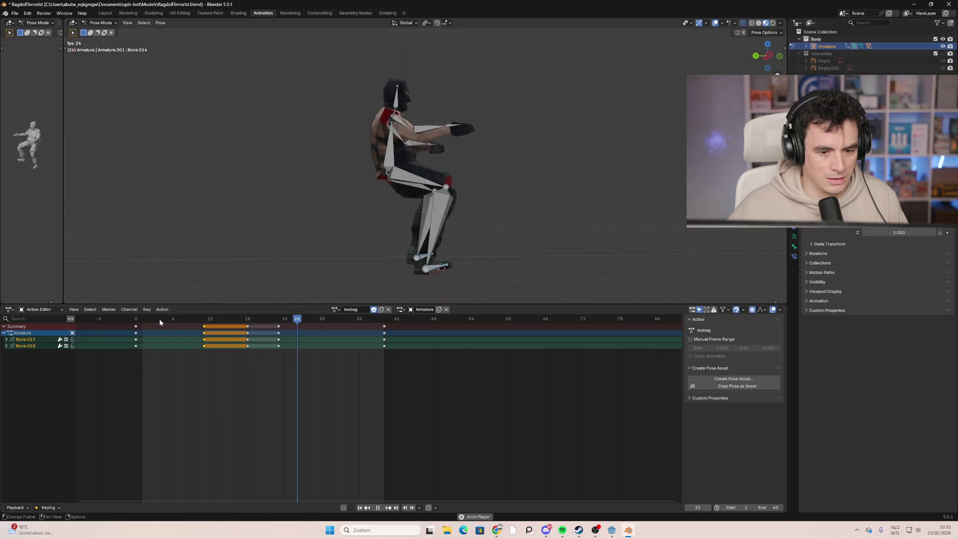
pyautogui.press('space')
# Step: Paste the crouch keys again at frame 30 and play back to review the repeated squat
pyautogui.click(274, 331)
pyautogui.moveTo(310, 320); pyautogui.dragTo(132, 324)
pyautogui.hotkey('ctrl', 'v')
pyautogui.press('space')
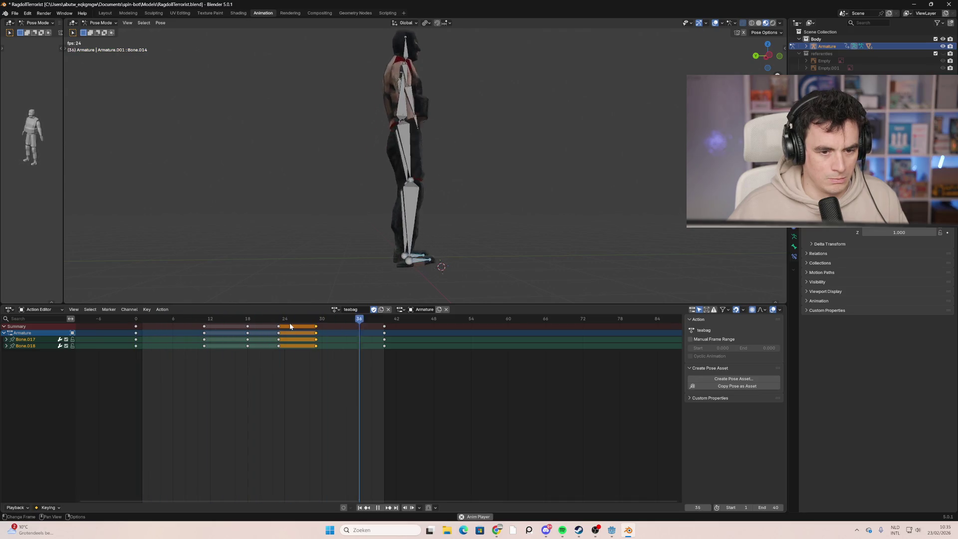
pyautogui.moveTo(365, 279)
pyautogui.mouseDown(button='middle')
pyautogui.moveTo(460, 210)
pyautogui.moveTo(393, 217)
pyautogui.mouseUp(button='middle')
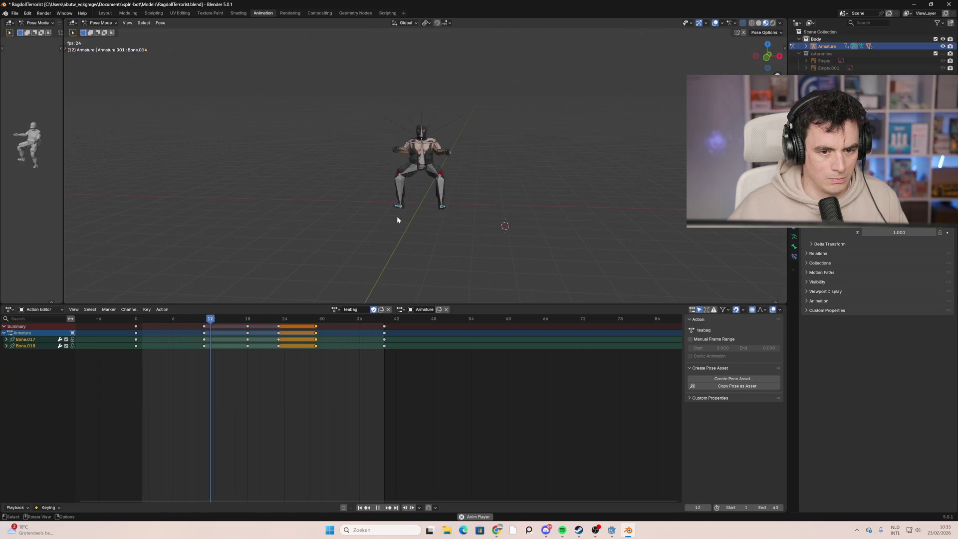
pyautogui.moveTo(397, 216)
pyautogui.mouseDown(button='middle')
pyautogui.moveTo(522, 215)
pyautogui.moveTo(432, 214)
pyautogui.moveTo(453, 197)
pyautogui.moveTo(406, 192)
pyautogui.moveTo(513, 187)
pyautogui.moveTo(452, 197)
pyautogui.mouseUp(button='middle')
pyautogui.press('space')
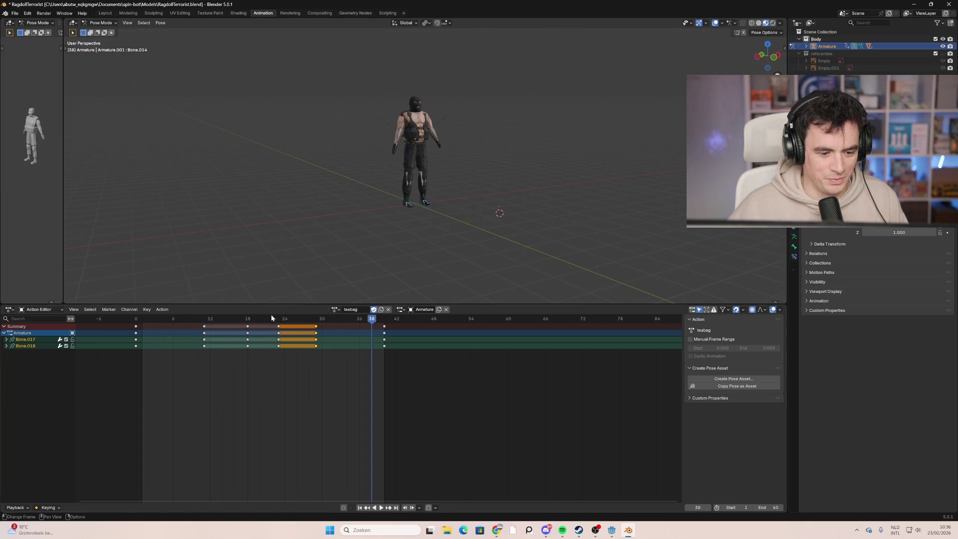
pyautogui.moveTo(250, 319); pyautogui.dragTo(250, 323)
pyautogui.moveTo(350, 228)
pyautogui.mouseDown(button='middle')
pyautogui.moveTo(492, 215)
pyautogui.moveTo(329, 226)
pyautogui.moveTo(447, 235)
pyautogui.moveTo(358, 222)
pyautogui.moveTo(400, 178)
pyautogui.moveTo(396, 194)
pyautogui.moveTo(415, 160)
pyautogui.mouseUp(button='middle')
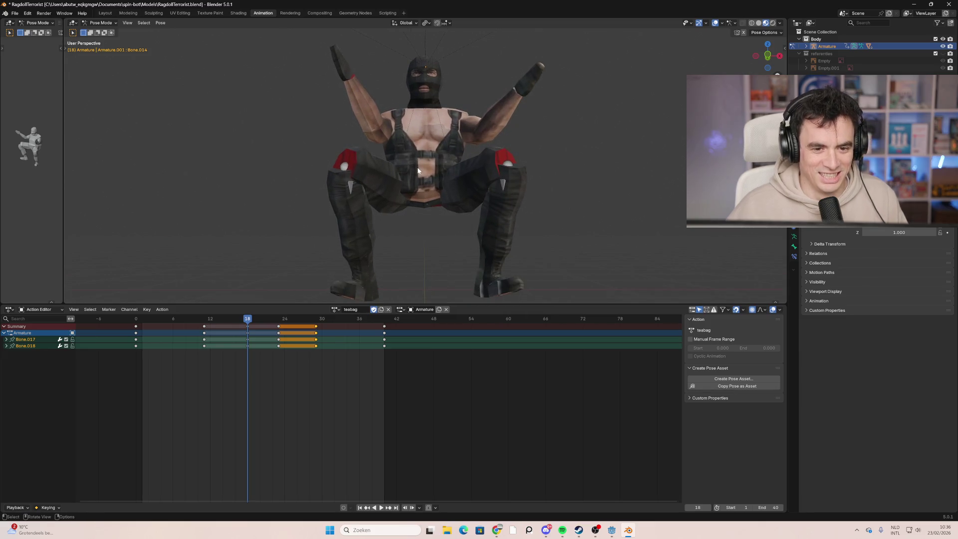
# Step: Review the squat through frame 27 and save RagdollTerrorist.blend
pyautogui.scroll(-2, 418, 171)
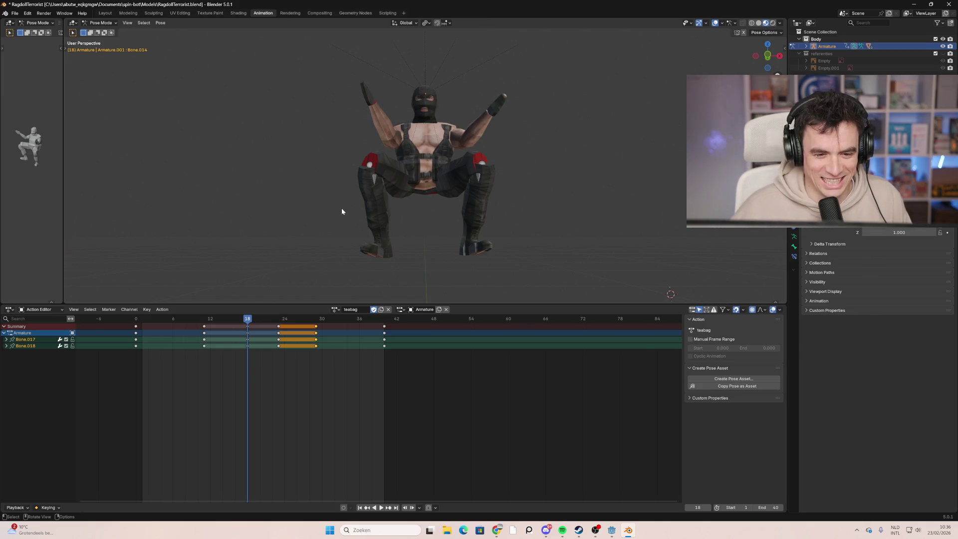
pyautogui.moveTo(338, 218)
pyautogui.mouseDown(button='middle')
pyautogui.moveTo(429, 229)
pyautogui.moveTo(414, 169)
pyautogui.moveTo(492, 201)
pyautogui.moveTo(412, 194)
pyautogui.moveTo(331, 136)
pyautogui.moveTo(363, 162)
pyautogui.moveTo(301, 192)
pyautogui.moveTo(376, 257)
pyautogui.moveTo(538, 250)
pyautogui.moveTo(516, 208)
pyautogui.moveTo(554, 229)
pyautogui.moveTo(496, 212)
pyautogui.moveTo(529, 208)
pyautogui.moveTo(492, 201)
pyautogui.moveTo(500, 173)
pyautogui.moveTo(498, 212)
pyautogui.moveTo(514, 209)
pyautogui.mouseUp(button='middle')
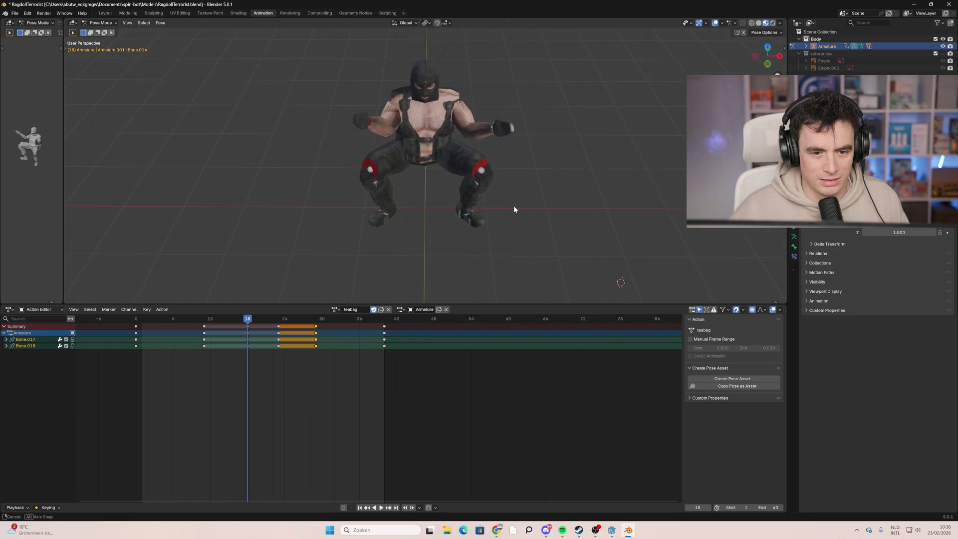
pyautogui.moveTo(175, 328)
pyautogui.mouseDown()
pyautogui.moveTo(114, 322)
pyautogui.moveTo(316, 329)
pyautogui.mouseUp()
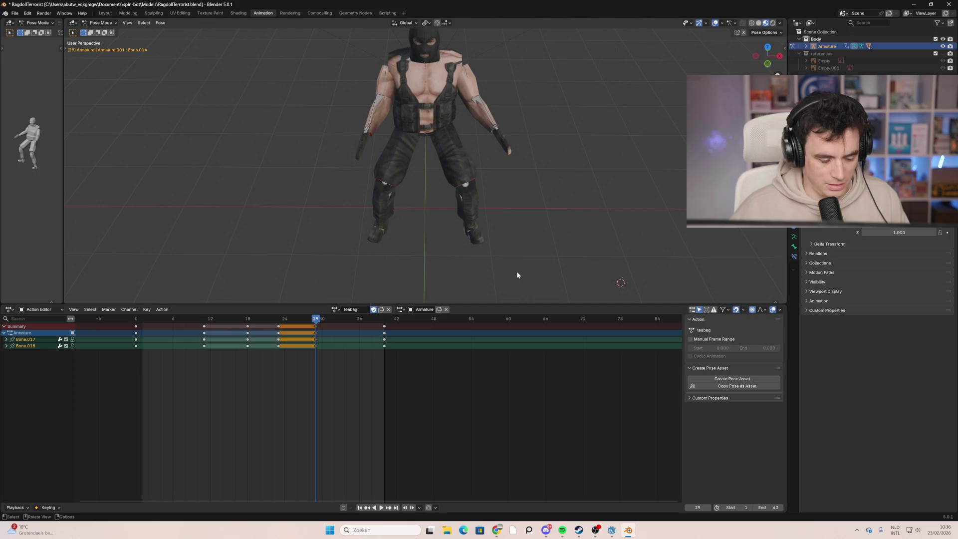
pyautogui.hotkey('ctrl', 's')
pyautogui.moveTo(549, 218)
pyautogui.mouseDown(button='middle')
pyautogui.moveTo(394, 164)
pyautogui.moveTo(409, 143)
pyautogui.moveTo(396, 167)
pyautogui.mouseUp(button='middle')
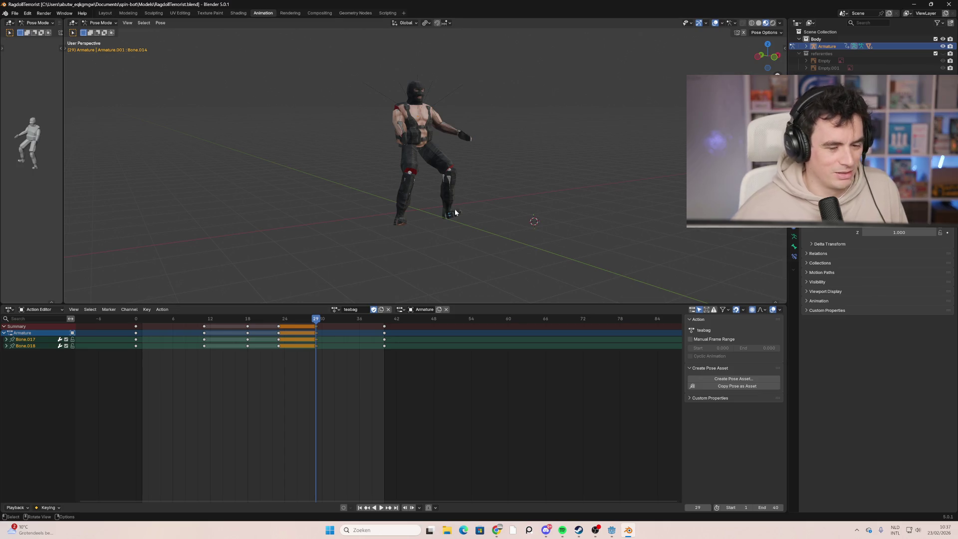
pyautogui.scroll(3, 439, 179)
pyautogui.moveTo(461, 177)
pyautogui.mouseDown(button='middle')
pyautogui.moveTo(417, 176)
pyautogui.moveTo(469, 181)
pyautogui.mouseUp(button='middle')
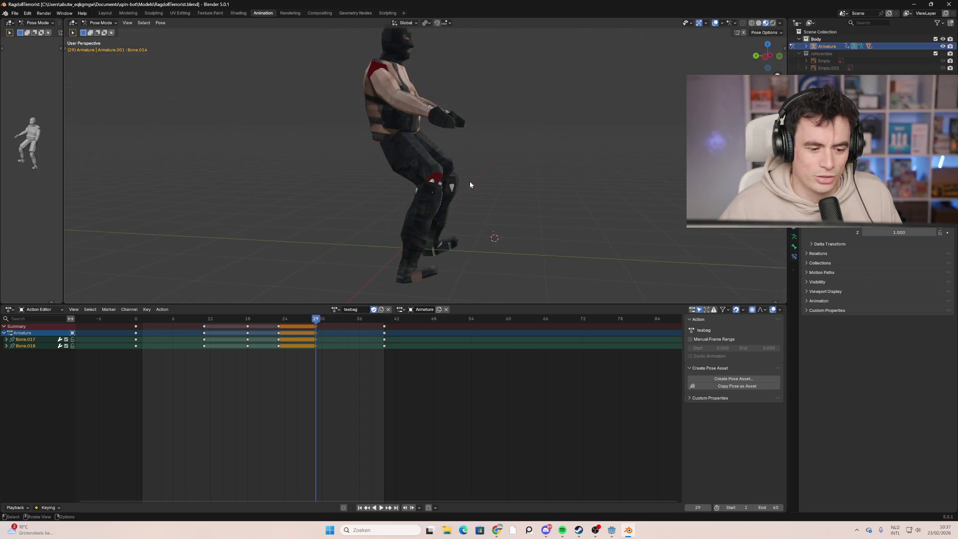
pyautogui.hotkey('alt', 'z')
pyautogui.moveTo(520, 160)
pyautogui.mouseDown(button='middle')
pyautogui.moveTo(421, 172)
pyautogui.moveTo(421, 155)
pyautogui.moveTo(489, 166)
pyautogui.moveTo(370, 185)
pyautogui.moveTo(502, 182)
pyautogui.moveTo(436, 154)
pyautogui.moveTo(450, 175)
pyautogui.mouseUp(button='middle')
pyautogui.hotkey('alt', 'z')
pyautogui.hotkey('alt', 'z')
pyautogui.moveTo(373, 158)
pyautogui.mouseDown(button='middle')
pyautogui.moveTo(501, 156)
pyautogui.moveTo(347, 175)
pyautogui.moveTo(344, 148)
pyautogui.moveTo(502, 163)
pyautogui.moveTo(588, 155)
pyautogui.moveTo(409, 194)
pyautogui.moveTo(439, 193)
pyautogui.moveTo(424, 201)
pyautogui.mouseUp(button='middle')
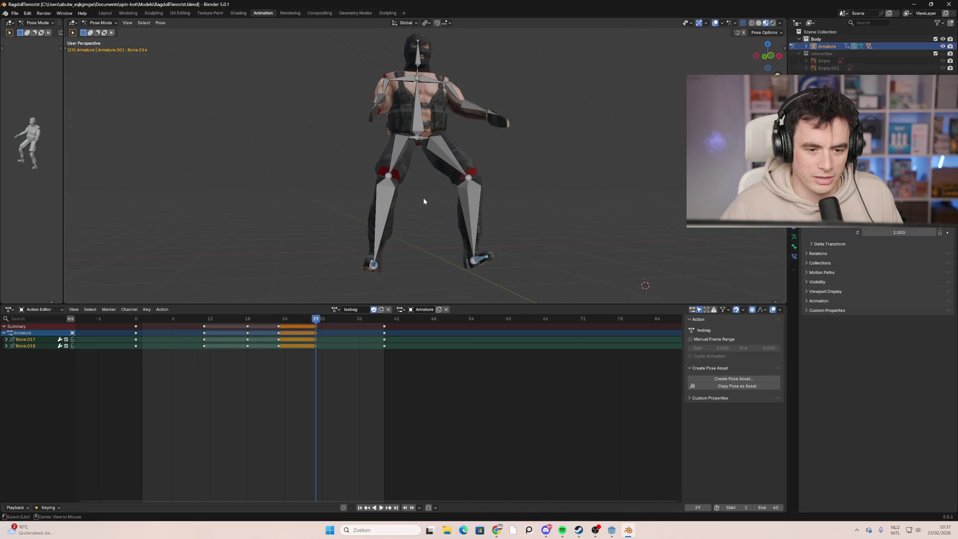
pyautogui.scroll(-4, 328, 205)
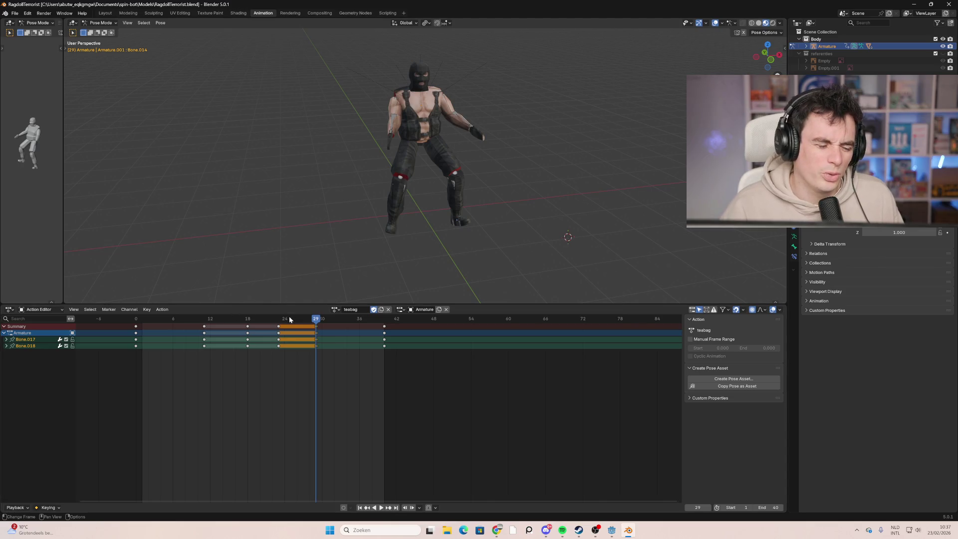
pyautogui.press('space')
pyautogui.moveTo(244, 333)
pyautogui.mouseDown()
pyautogui.moveTo(439, 342)
pyautogui.moveTo(158, 328)
pyautogui.moveTo(386, 330)
pyautogui.mouseUp()
pyautogui.moveTo(339, 327)
pyautogui.mouseDown()
pyautogui.moveTo(136, 327)
pyautogui.moveTo(347, 327)
pyautogui.mouseUp()
pyautogui.moveTo(64, 214)
pyautogui.mouseDown()
pyautogui.moveTo(157, 215)
pyautogui.moveTo(79, 214)
pyautogui.mouseUp()
pyautogui.moveTo(340, 319)
pyautogui.mouseDown()
pyautogui.moveTo(164, 320)
pyautogui.moveTo(361, 334)
pyautogui.moveTo(266, 343)
pyautogui.moveTo(387, 339)
pyautogui.moveTo(279, 341)
pyautogui.mouseUp()
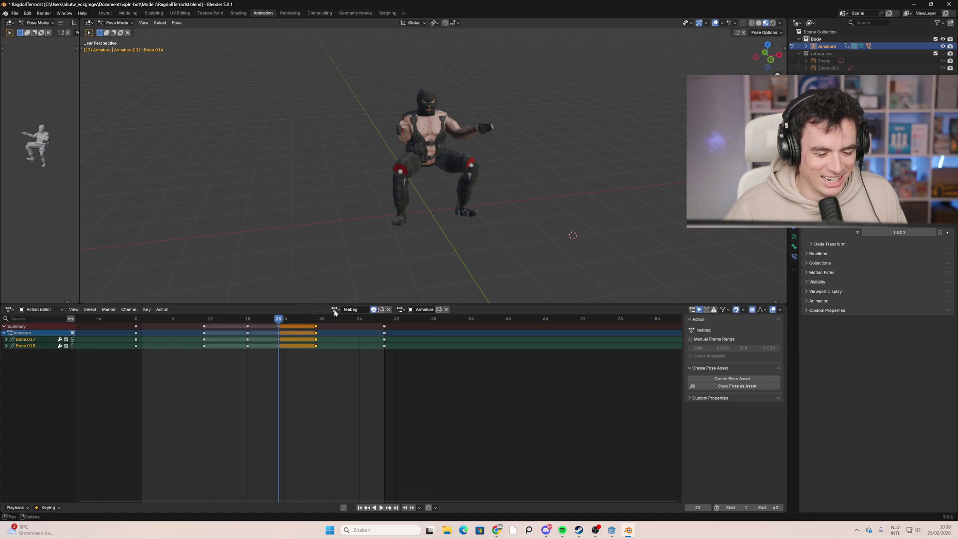
pyautogui.click(335, 310)
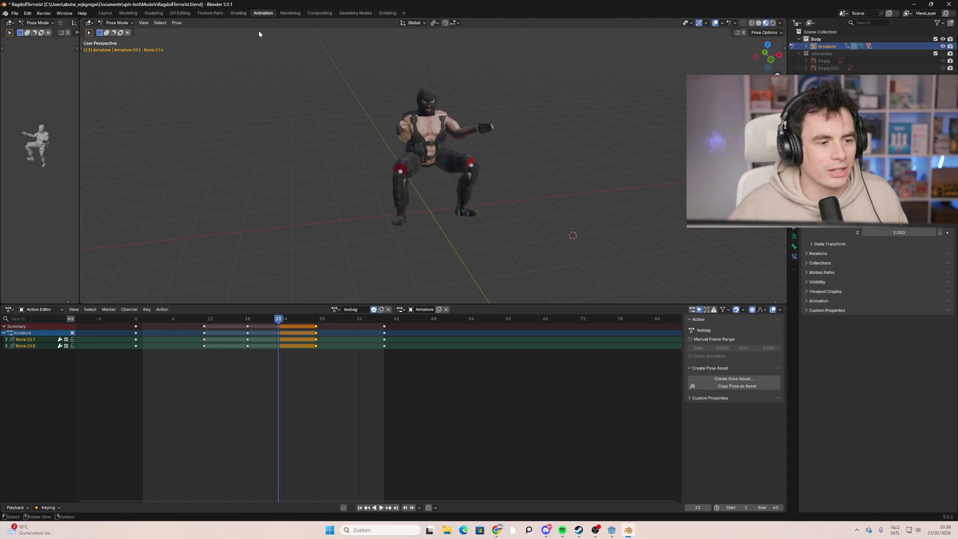
pyautogui.click(217, 14)
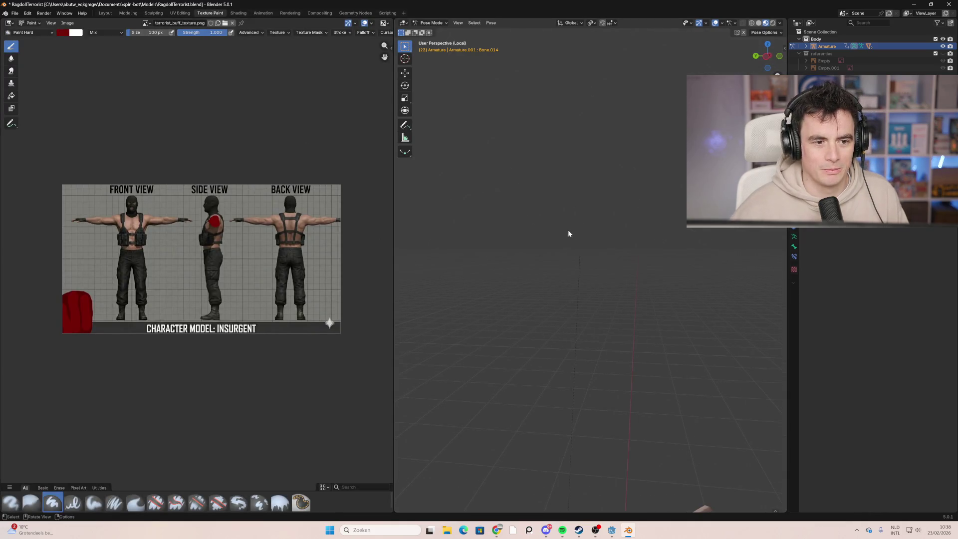
# Step: Switch to Object Mode and exit Local View to show the whole character
pyautogui.click(432, 23)
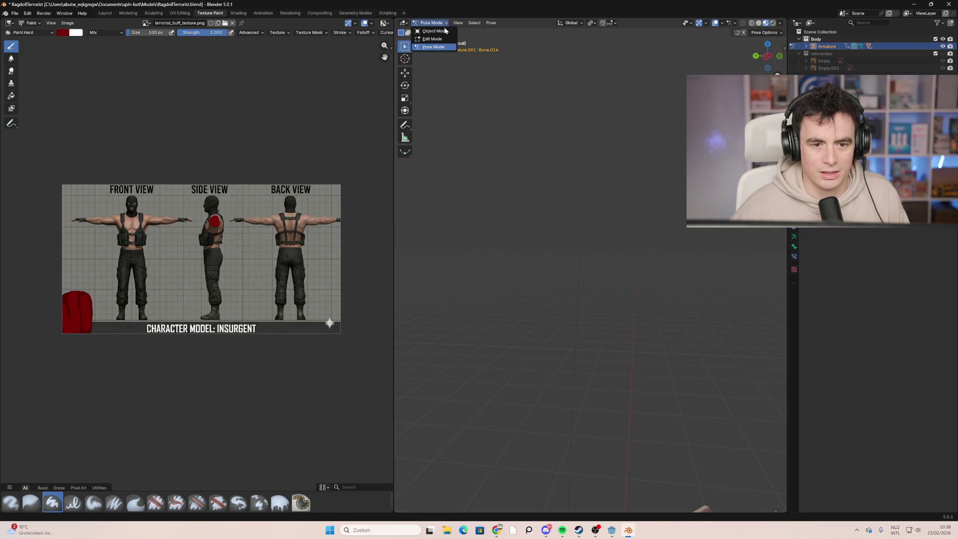
pyautogui.click(435, 31)
pyautogui.moveTo(466, 50)
pyautogui.mouseDown(button='middle')
pyautogui.moveTo(623, 346)
pyautogui.moveTo(556, 347)
pyautogui.mouseUp(button='middle')
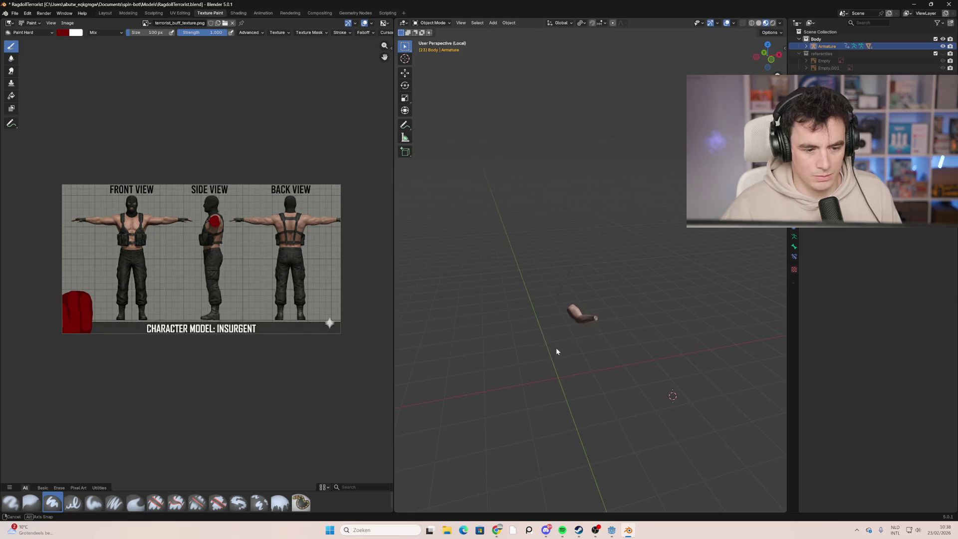
pyautogui.click(461, 23)
pyautogui.moveTo(499, 92)
pyautogui.click(579, 94)
pyautogui.moveTo(591, 327)
pyautogui.mouseDown(button='middle')
pyautogui.moveTo(614, 313)
pyautogui.moveTo(585, 327)
pyautogui.moveTo(578, 299)
pyautogui.mouseUp(button='middle')
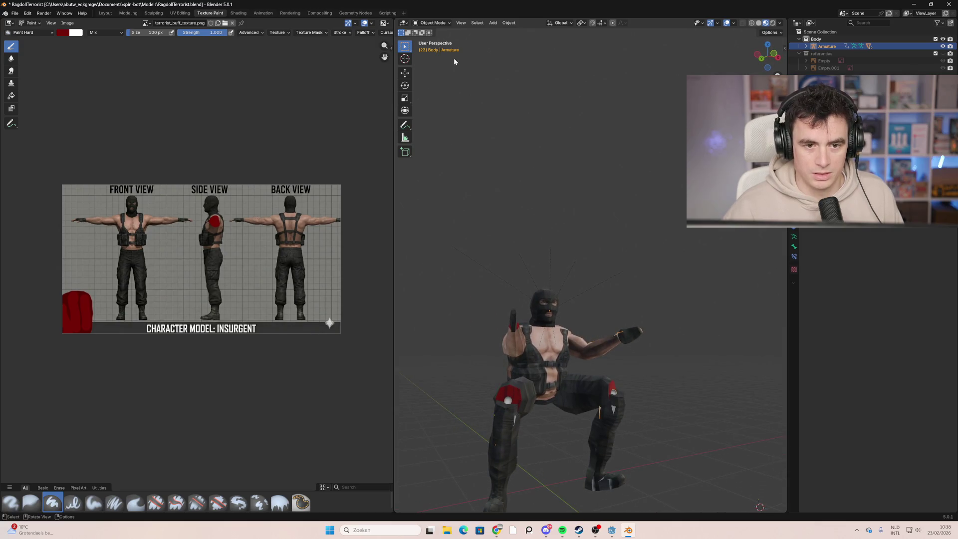
# Step: In Pose Mode, clear bone rotations and locations to the T-pose, then go to UV Editing
pyautogui.click(433, 23)
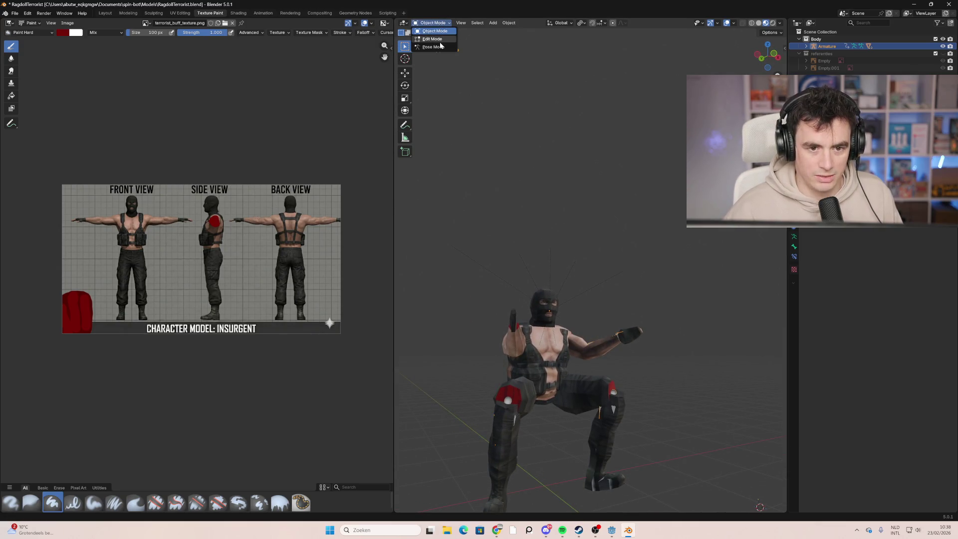
pyautogui.click(432, 44)
pyautogui.scroll(-4, 565, 268)
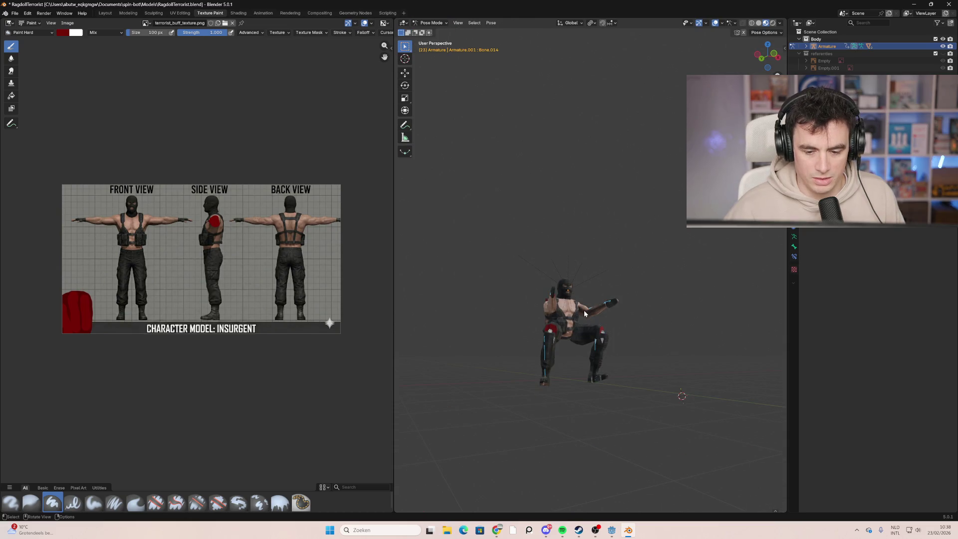
pyautogui.moveTo(584, 310)
pyautogui.mouseDown(button='middle')
pyautogui.moveTo(595, 255)
pyautogui.moveTo(591, 262)
pyautogui.mouseUp(button='middle')
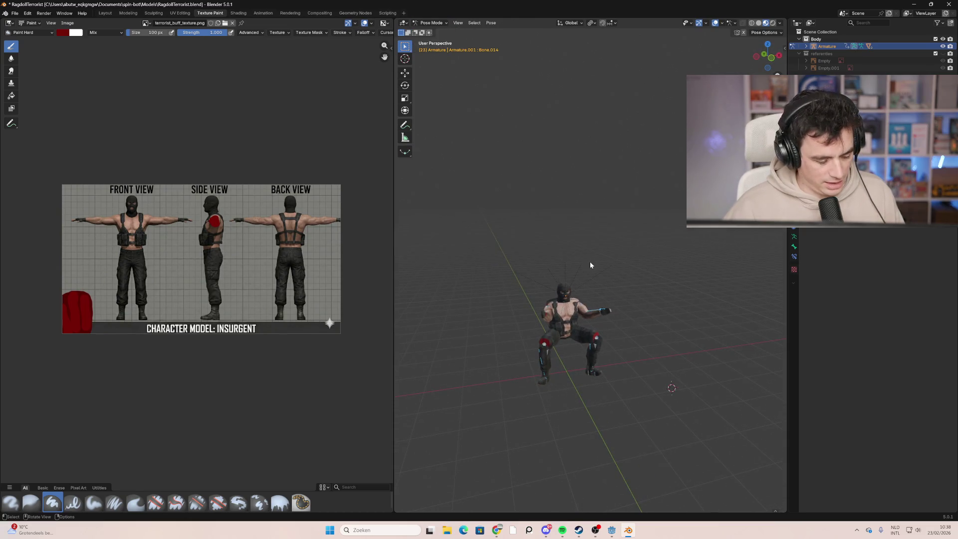
pyautogui.hotkey('alt', 'r')
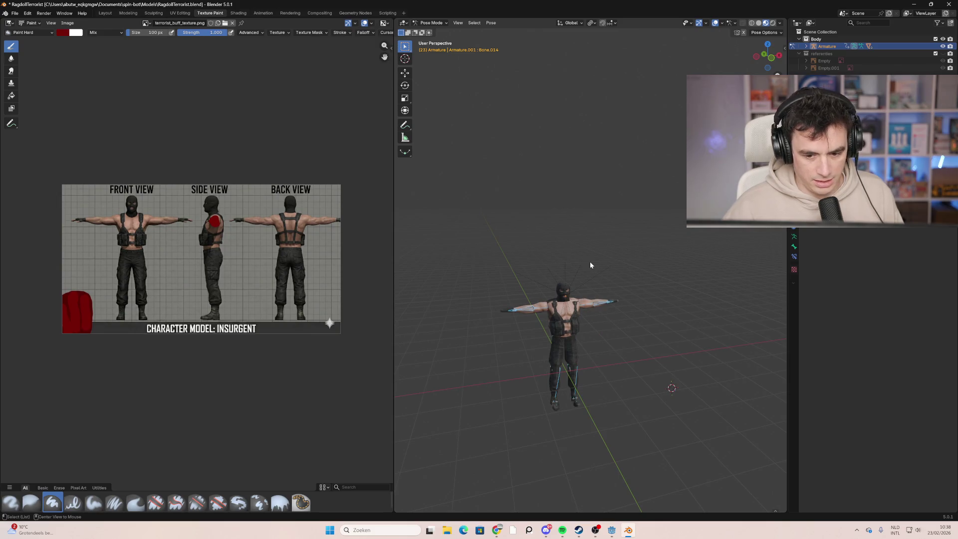
pyautogui.hotkey('alt', 'g')
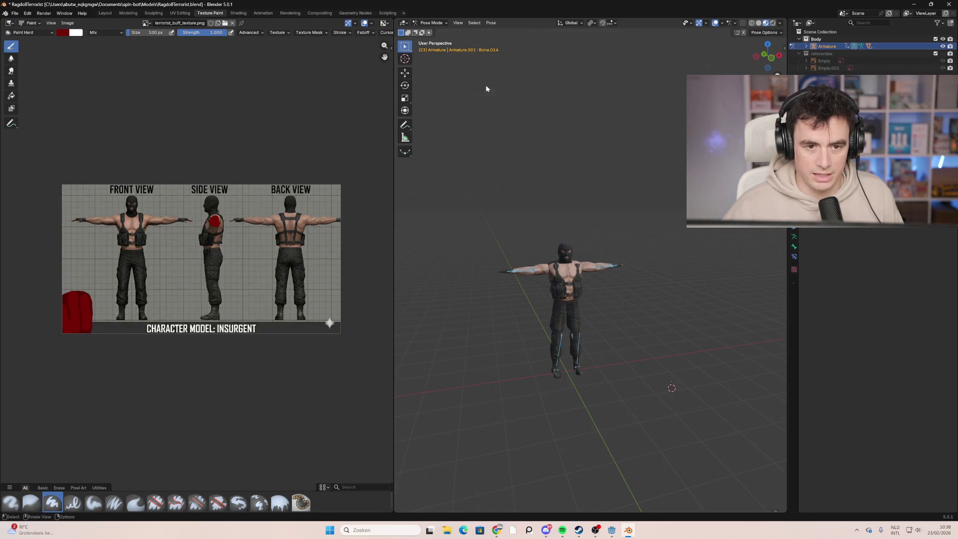
pyautogui.hotkey('ctrl', 'Tab')
pyautogui.hotkey('ctrl', 'pageup')
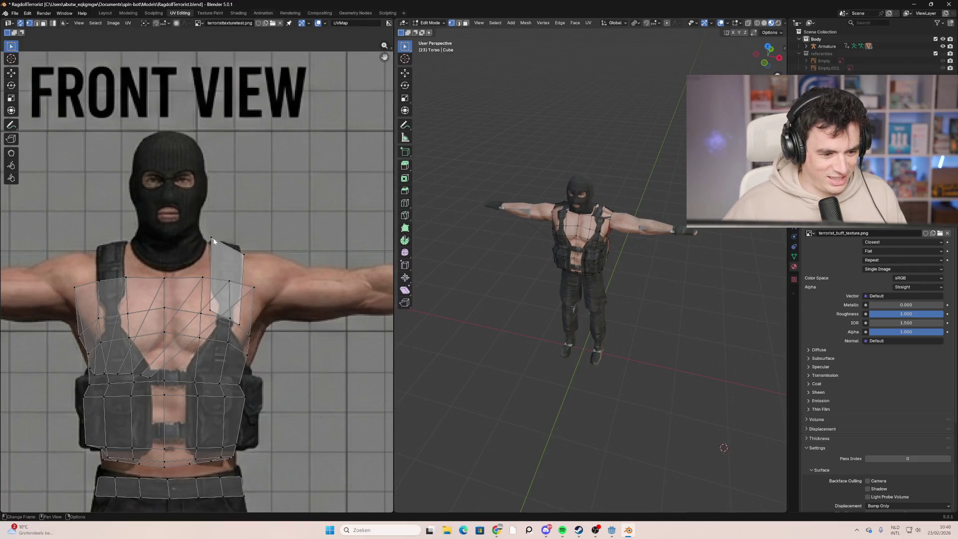
# Step: Select the whole strap UV island and mirror it horizontally along X
pyautogui.moveTo(213, 241); pyautogui.dragTo(208, 250)
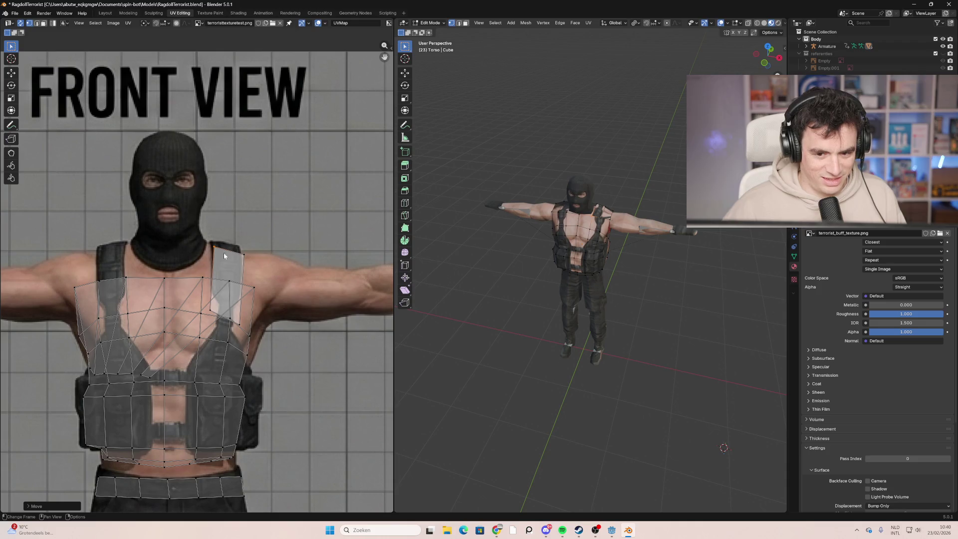
pyautogui.press('u')
pyautogui.moveTo(224, 263)
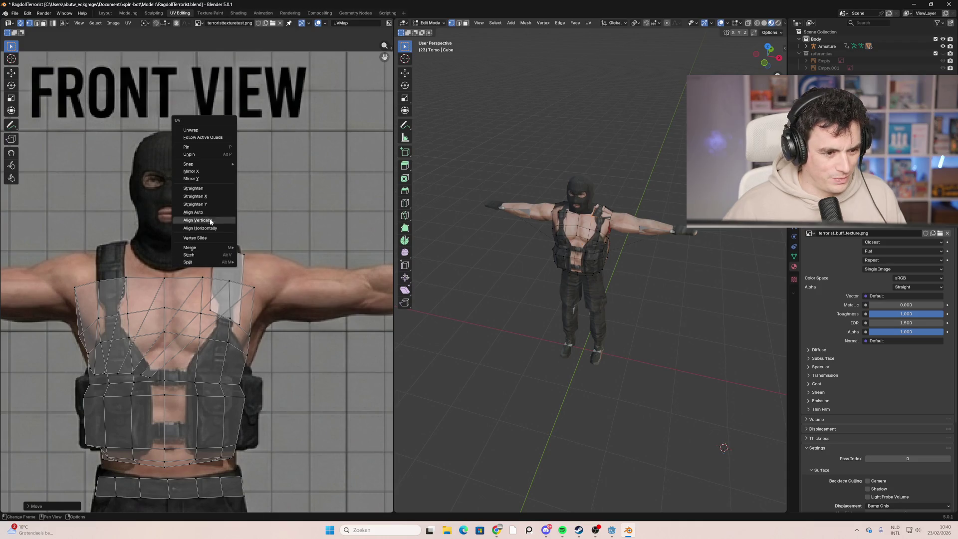
pyautogui.click(212, 173)
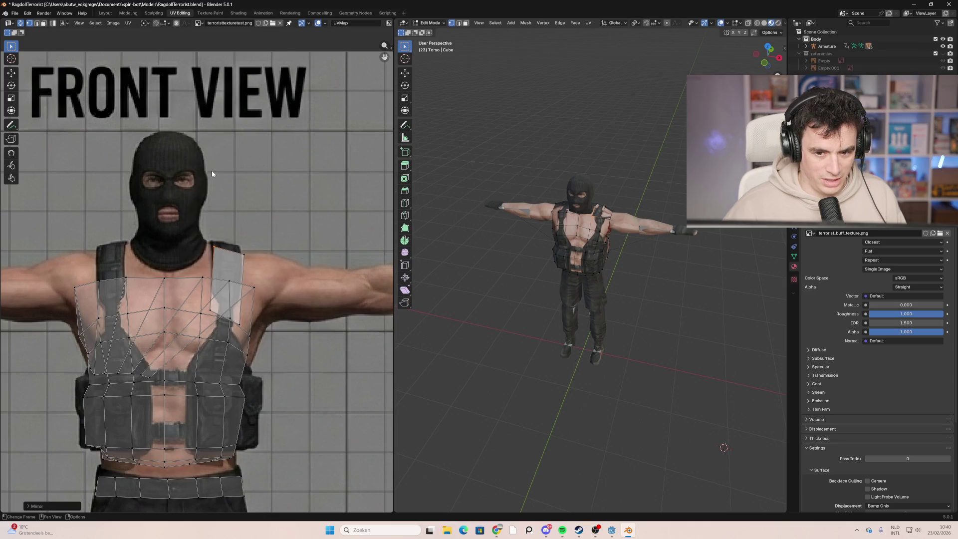
pyautogui.press('l')
pyautogui.rightClick(238, 261)
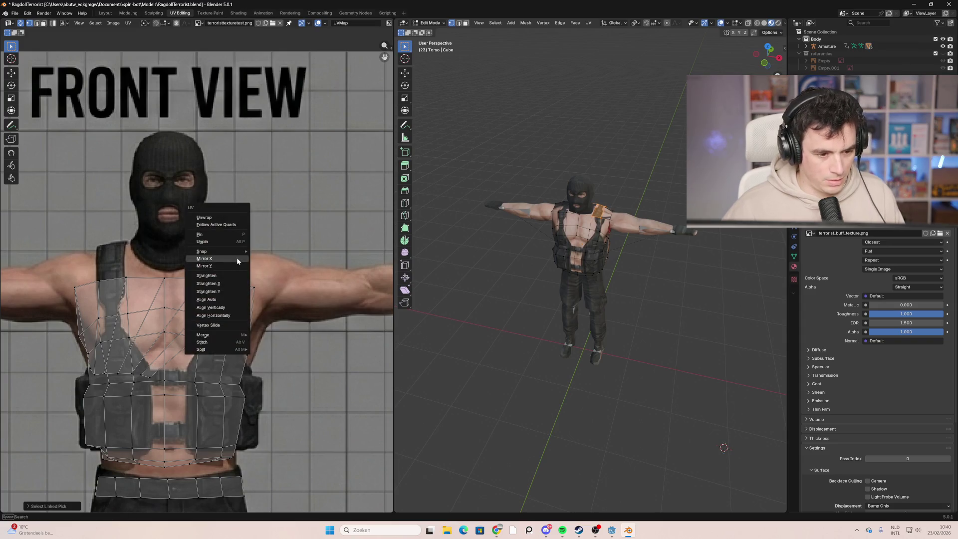
pyautogui.click(229, 261)
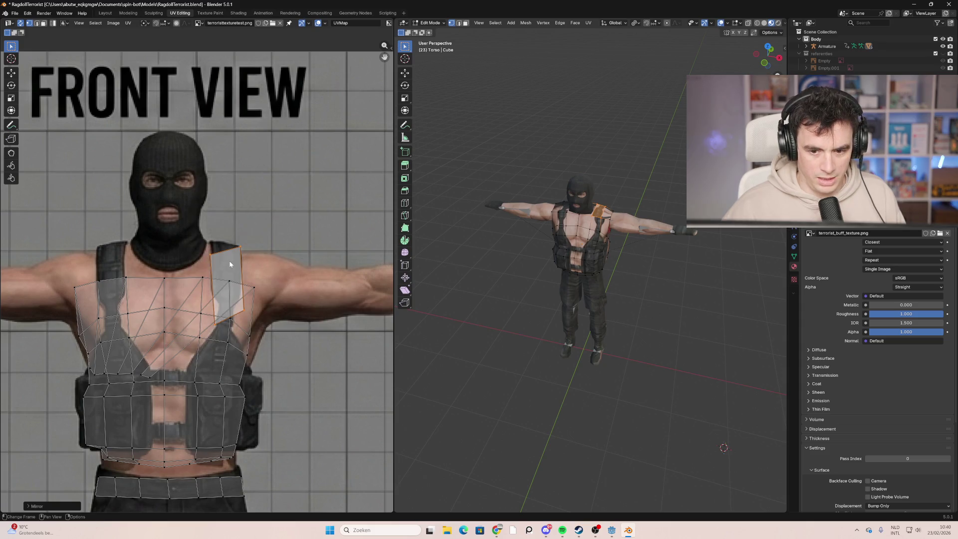
pyautogui.rightClick(230, 262)
pyautogui.click(230, 271)
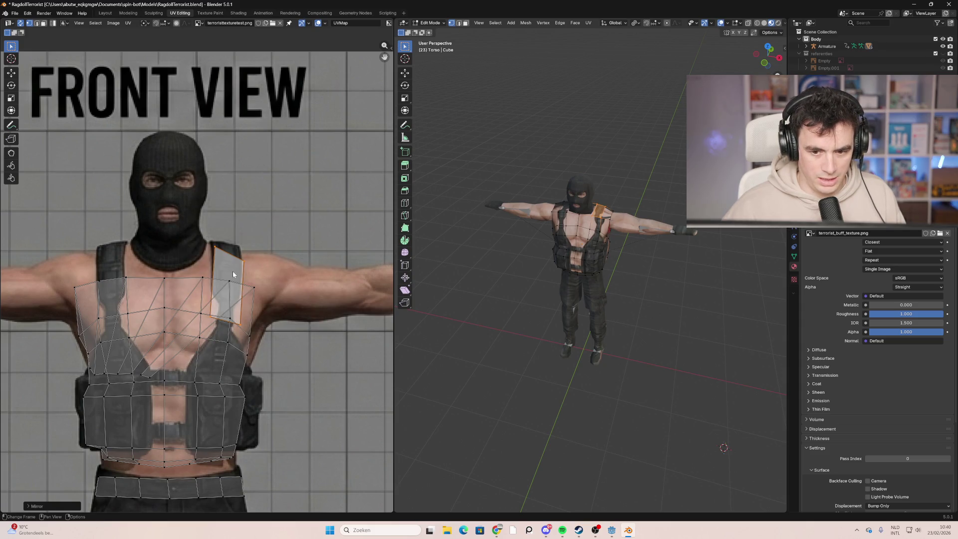
# Step: Move the strap island over the vest strap on the front-view reference image
pyautogui.press('g')
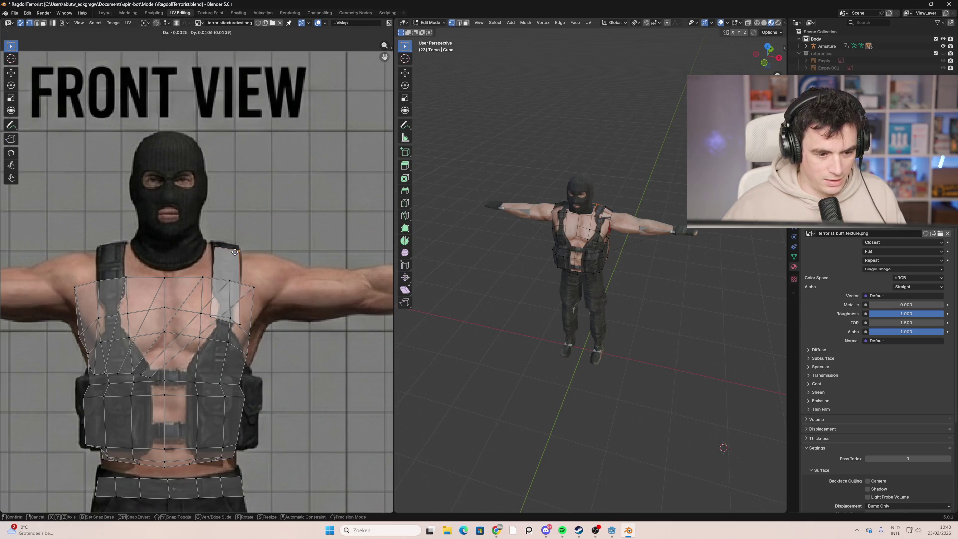
pyautogui.click(234, 256)
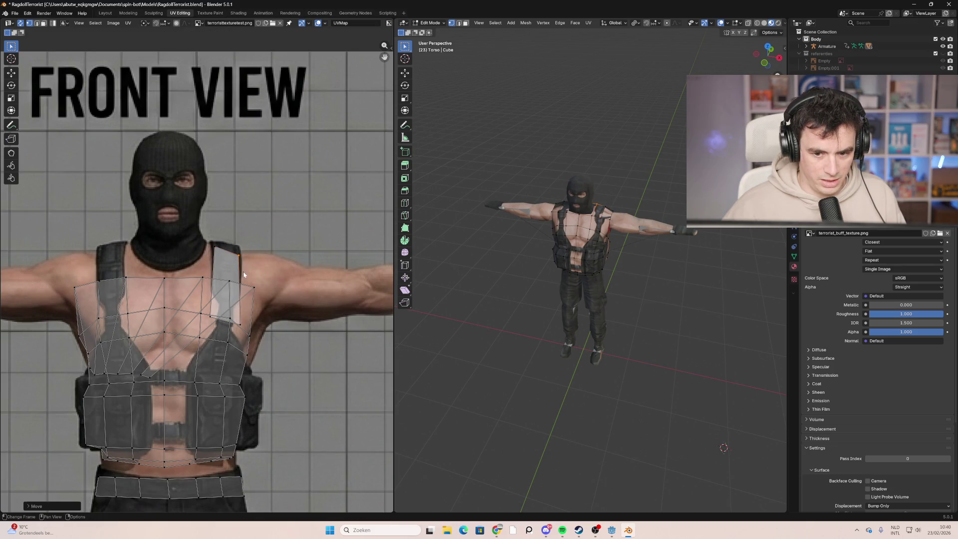
pyautogui.press('g')
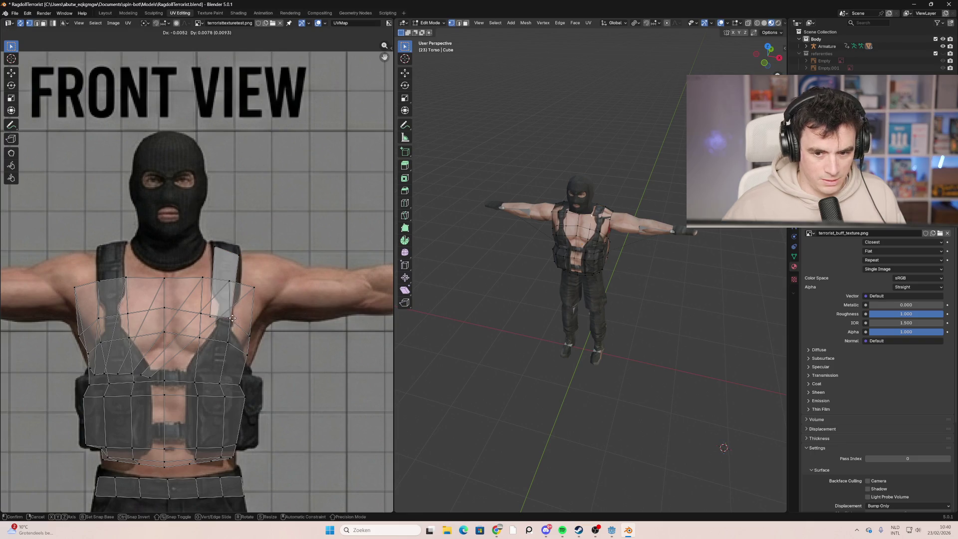
pyautogui.click(248, 318)
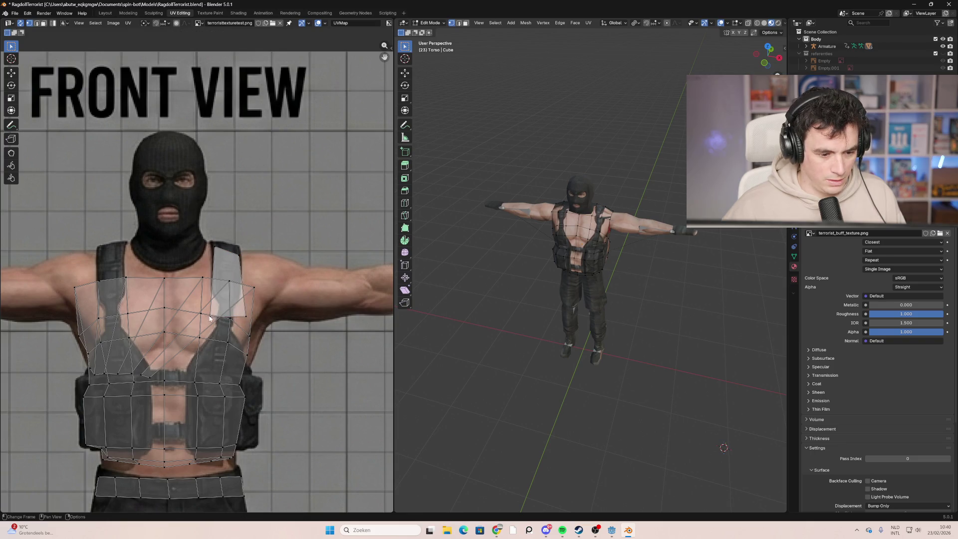
pyautogui.press('g')
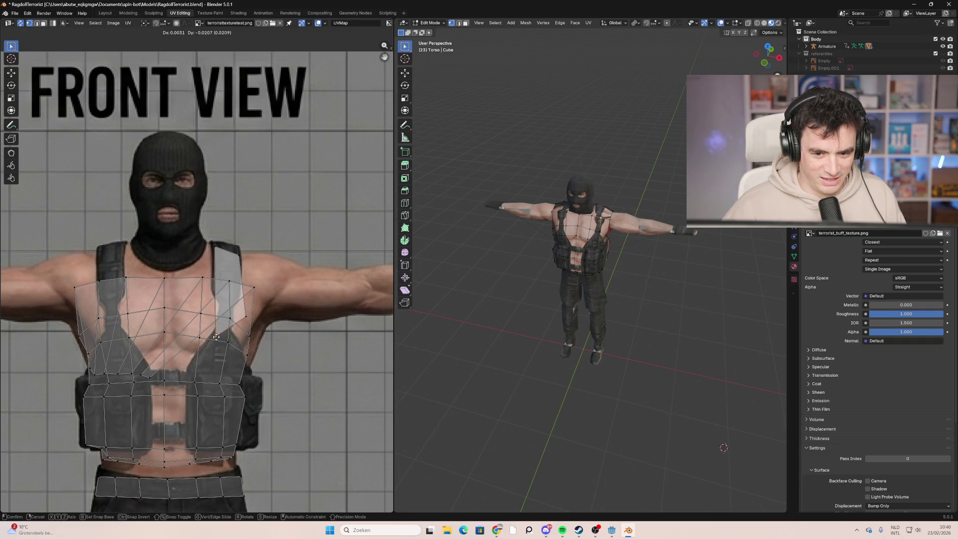
pyautogui.click(216, 337)
pyautogui.moveTo(524, 338)
pyautogui.mouseDown(button='middle')
pyautogui.moveTo(624, 359)
pyautogui.moveTo(699, 399)
pyautogui.moveTo(747, 336)
pyautogui.moveTo(672, 329)
pyautogui.moveTo(531, 265)
pyautogui.moveTo(554, 235)
pyautogui.mouseUp(button='middle')
pyautogui.scroll(-3, 553, 235)
pyautogui.scroll(-7, 270, 380)
pyautogui.moveTo(270, 380)
pyautogui.mouseDown(button='middle')
pyautogui.moveTo(252, 300)
pyautogui.moveTo(188, 300)
pyautogui.moveTo(236, 324)
pyautogui.mouseUp(button='middle')
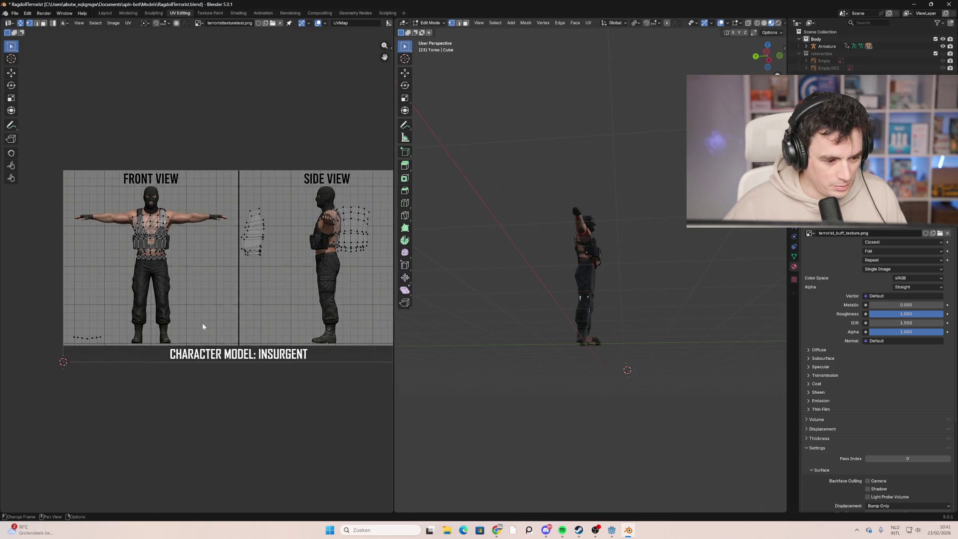
# Step: Switch to face select, then pick OnderbeenRechts and put it into Edit Mode
pyautogui.scroll(5, 606, 356)
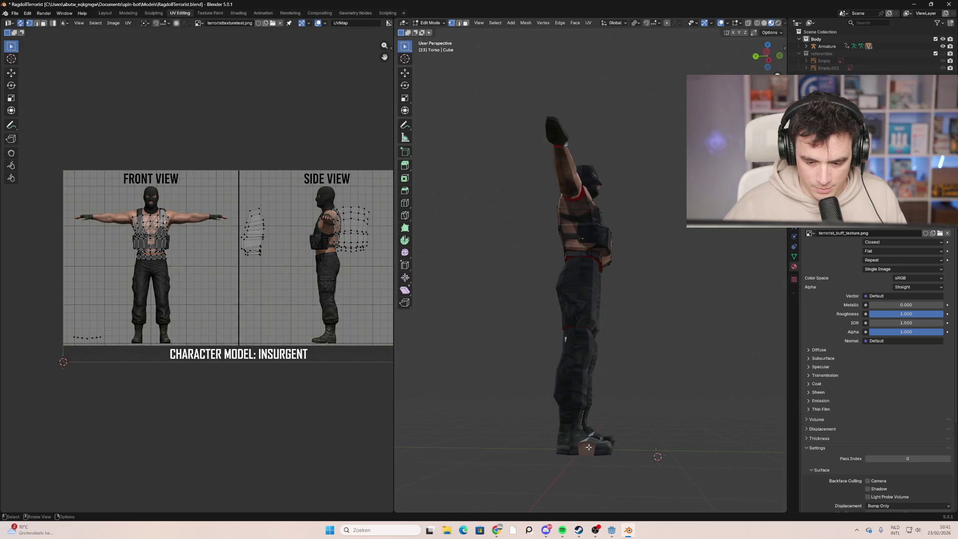
pyautogui.press('3')
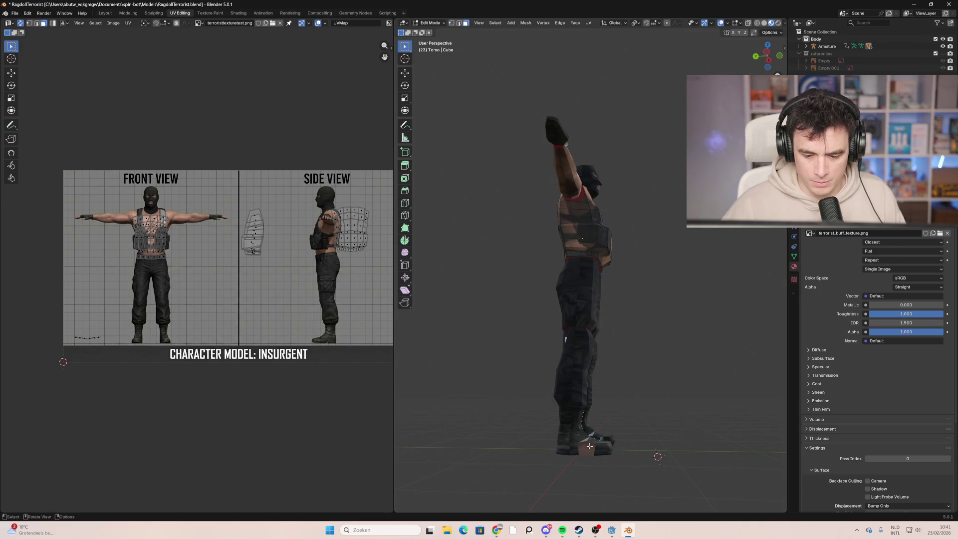
pyautogui.moveTo(634, 406); pyautogui.dragTo(572, 372, button='middle')
pyautogui.press('Tab')
pyautogui.click(559, 370)
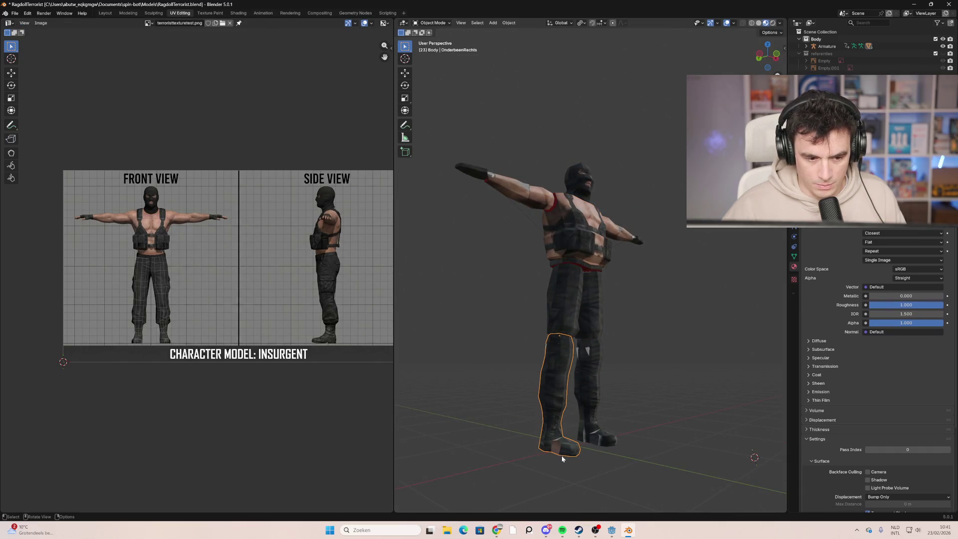
pyautogui.click(447, 22)
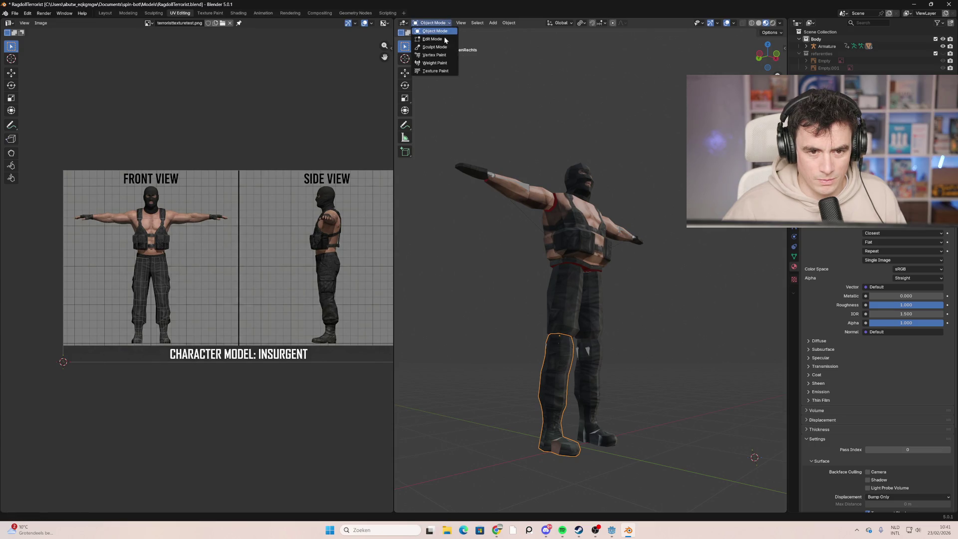
pyautogui.click(438, 39)
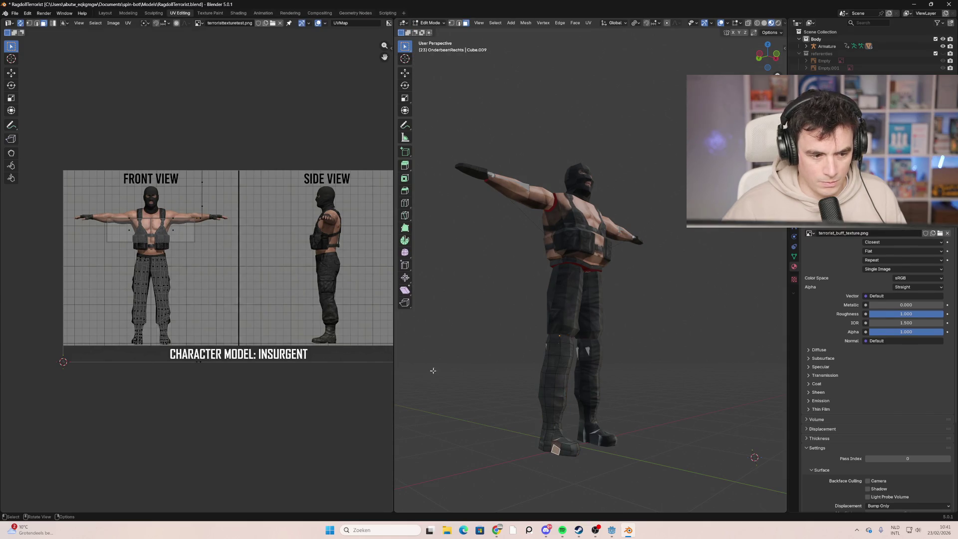
pyautogui.scroll(-5, 277, 305)
pyautogui.scroll(3, 278, 305)
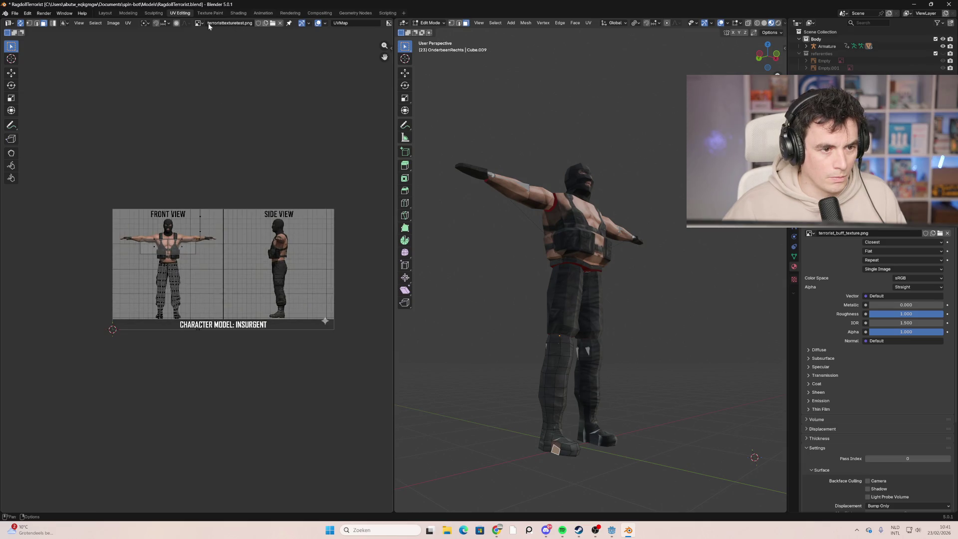
# Step: Load terrorist_buff_texture.png into the UV Editor
pyautogui.click(198, 22)
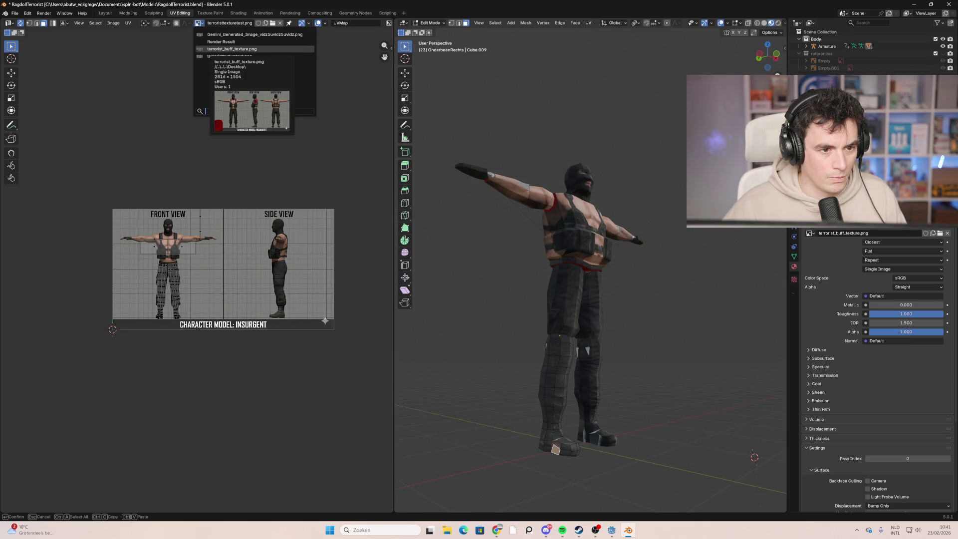
pyautogui.click(220, 49)
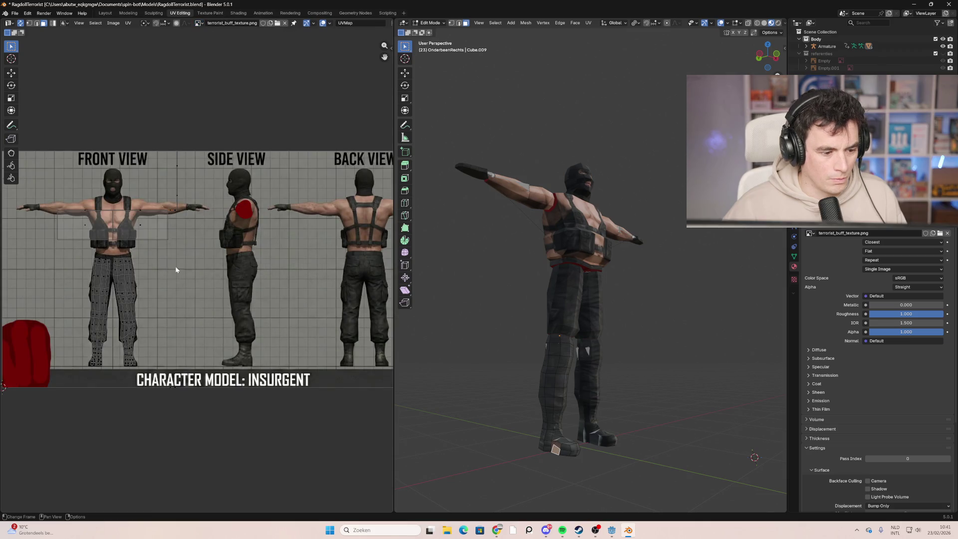
pyautogui.moveTo(215, 282)
pyautogui.mouseDown(button='middle')
pyautogui.moveTo(240, 237)
pyautogui.moveTo(175, 224)
pyautogui.moveTo(237, 227)
pyautogui.moveTo(136, 254)
pyautogui.moveTo(241, 259)
pyautogui.mouseUp(button='middle')
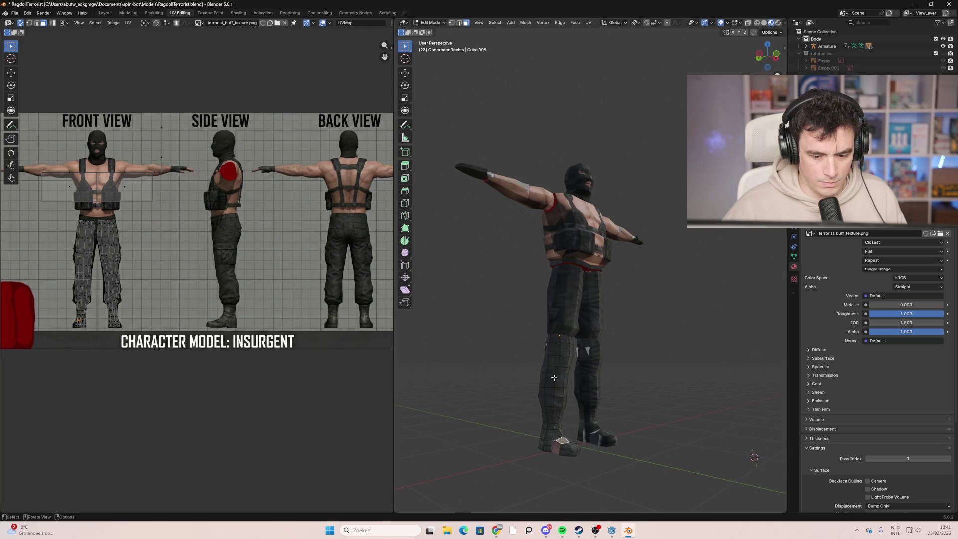
pyautogui.scroll(-3, 303, 307)
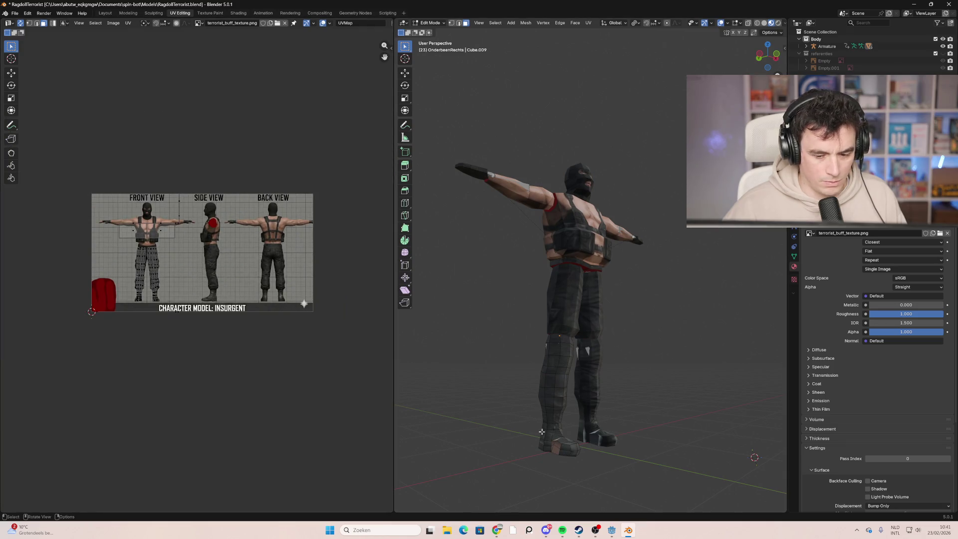
# Step: Select the toe faces of the right boot
pyautogui.hotkey('ctrl', 'l')
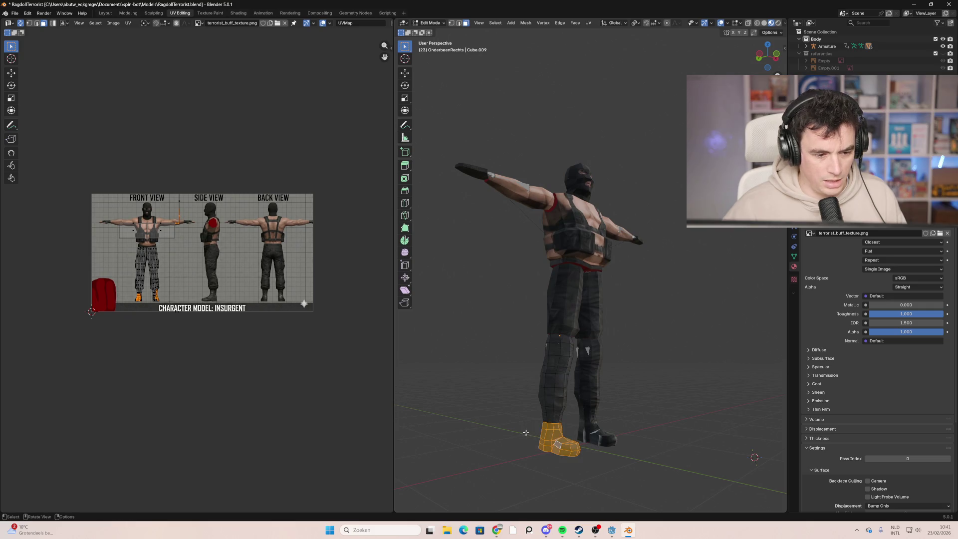
pyautogui.click(556, 450)
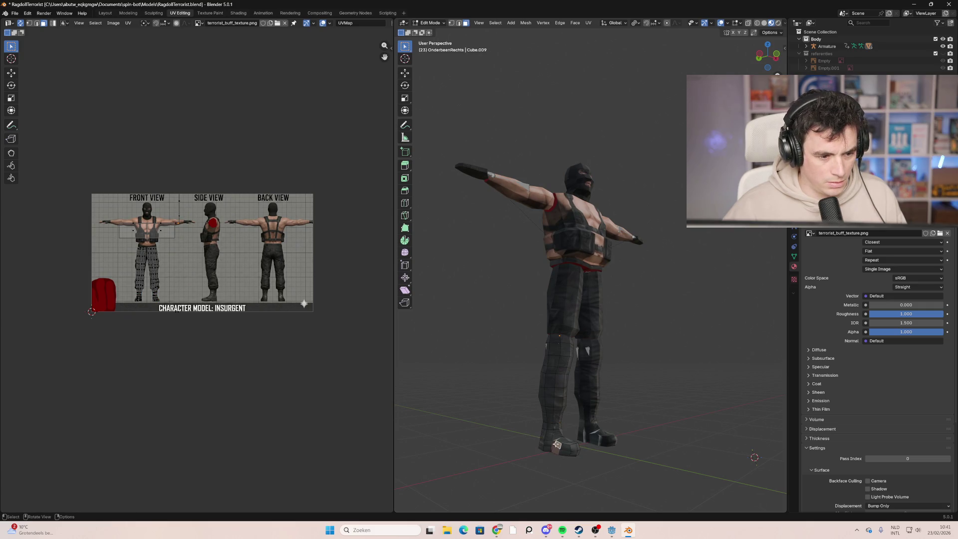
pyautogui.scroll(2, 75, 251)
pyautogui.scroll(2, 560, 473)
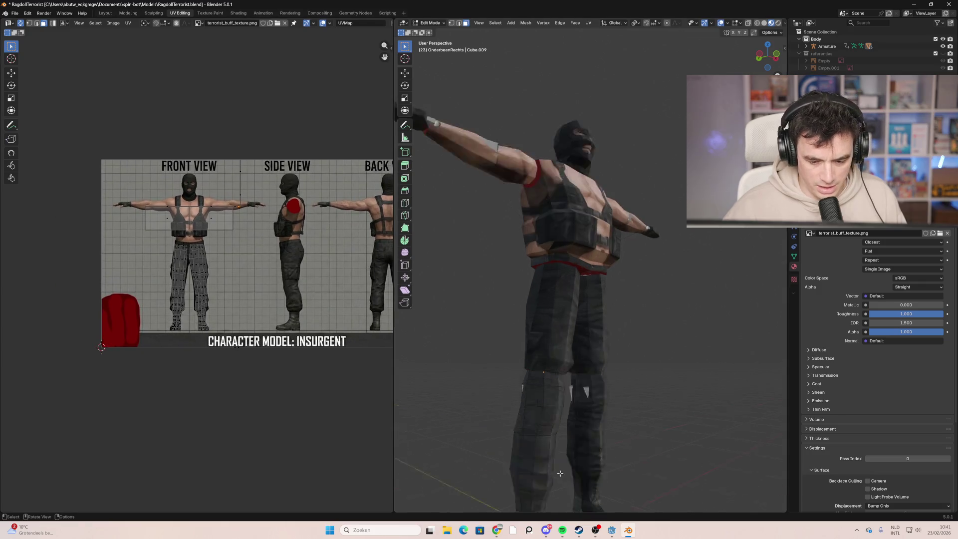
pyautogui.scroll(4, 560, 473)
pyautogui.click(537, 371)
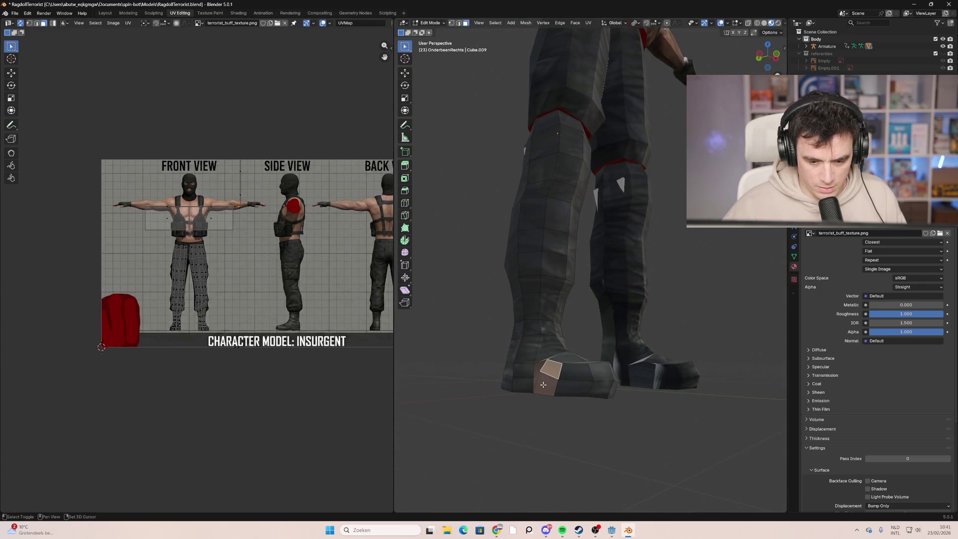
pyautogui.keyDown('shift'); pyautogui.click(543, 385); pyautogui.keyUp('shift')
pyautogui.moveTo(543, 384); pyautogui.dragTo(526, 409, button='middle')
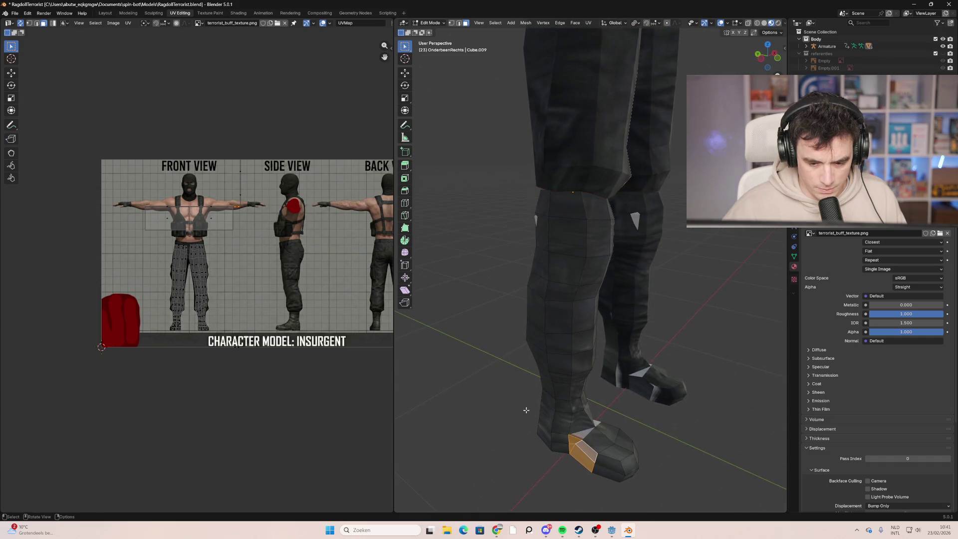
pyautogui.keyDown('shift'); pyautogui.click(584, 444); pyautogui.keyUp('shift')
pyautogui.moveTo(622, 422)
pyautogui.mouseDown(button='middle')
pyautogui.moveTo(546, 417)
pyautogui.moveTo(552, 438)
pyautogui.moveTo(542, 434)
pyautogui.moveTo(571, 441)
pyautogui.moveTo(627, 414)
pyautogui.mouseUp(button='middle')
# Step: Split the toe UVs off, then move and scale them onto the side-view boot
pyautogui.press('u')
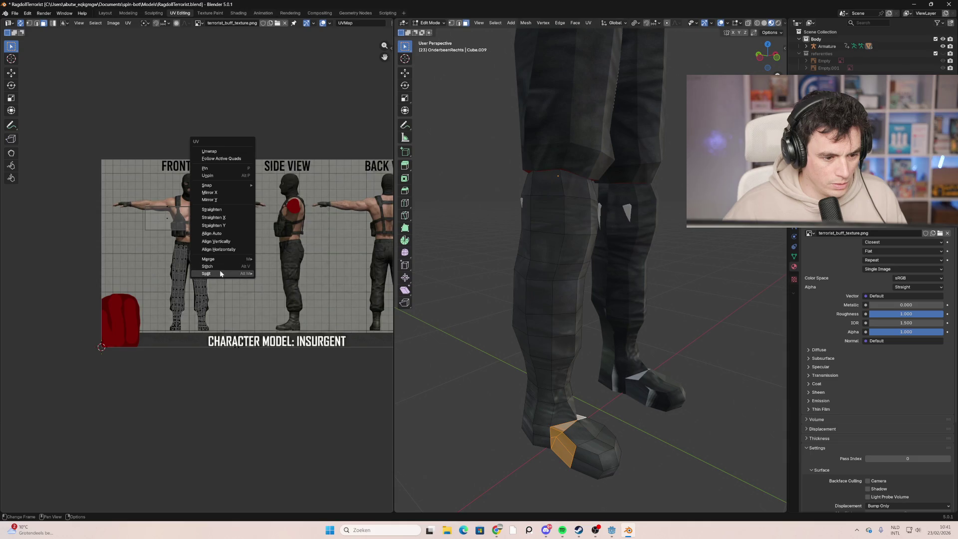
pyautogui.moveTo(226, 273)
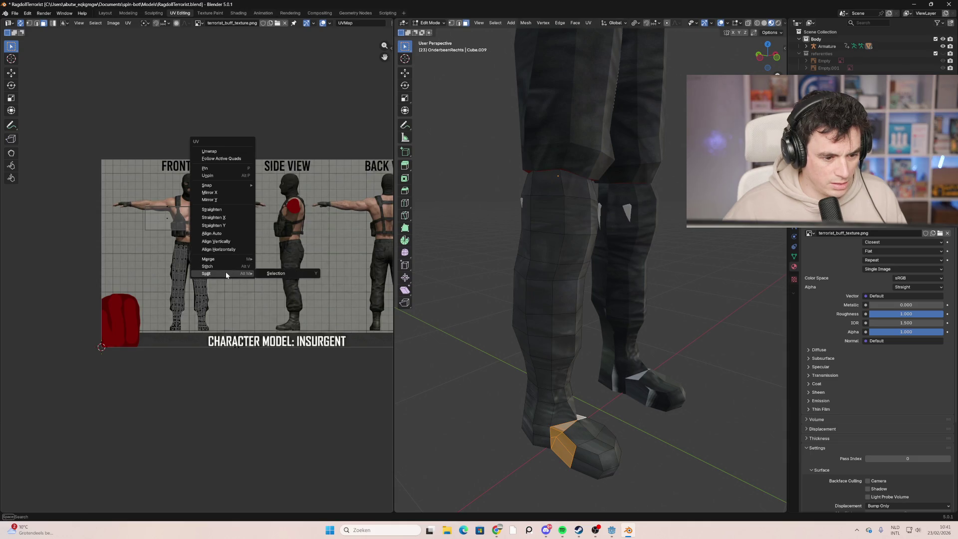
pyautogui.click(266, 274)
pyautogui.press('g')
pyautogui.click(301, 328)
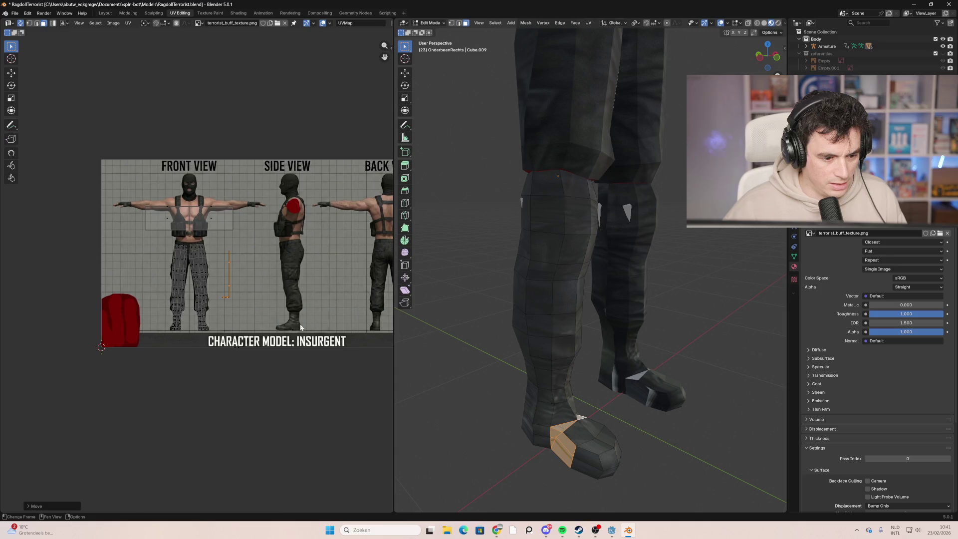
pyautogui.press('s')
pyautogui.click(299, 325)
pyautogui.press('g')
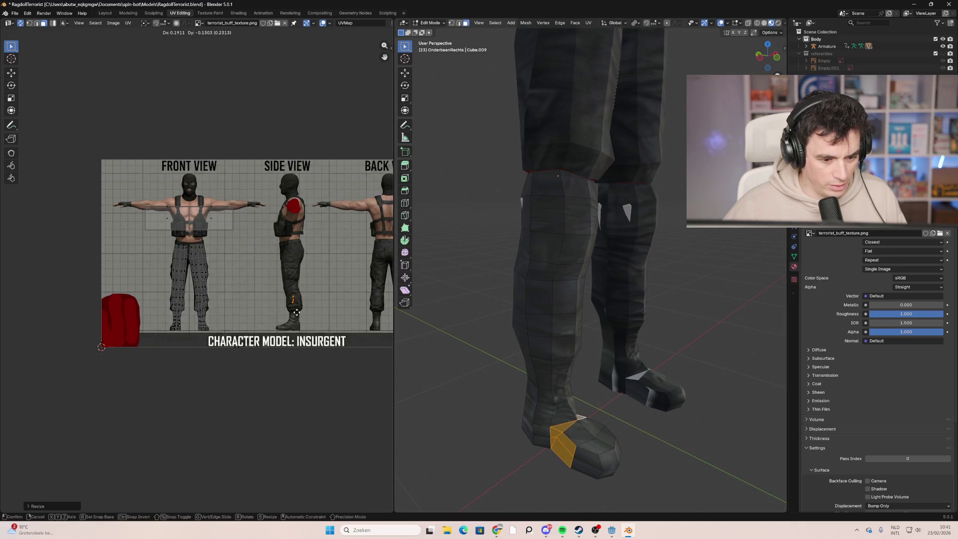
pyautogui.click(299, 313)
pyautogui.click(506, 374)
pyautogui.moveTo(507, 375)
pyautogui.mouseDown(button='middle')
pyautogui.moveTo(478, 357)
pyautogui.moveTo(567, 380)
pyautogui.moveTo(507, 367)
pyautogui.moveTo(563, 395)
pyautogui.mouseUp(button='middle')
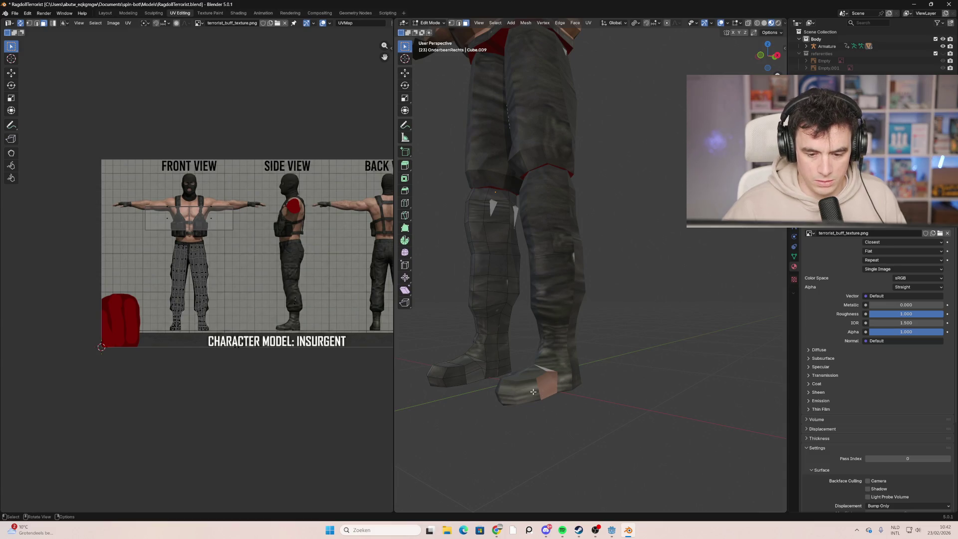
# Step: Select OnderbeenLinks, enter Edit Mode and pick the left foot's toe face
pyautogui.moveTo(548, 388)
pyautogui.mouseDown(button='middle')
pyautogui.moveTo(569, 392)
pyautogui.moveTo(601, 333)
pyautogui.moveTo(563, 357)
pyautogui.mouseUp(button='middle')
pyautogui.press('Tab')
pyautogui.click(601, 333)
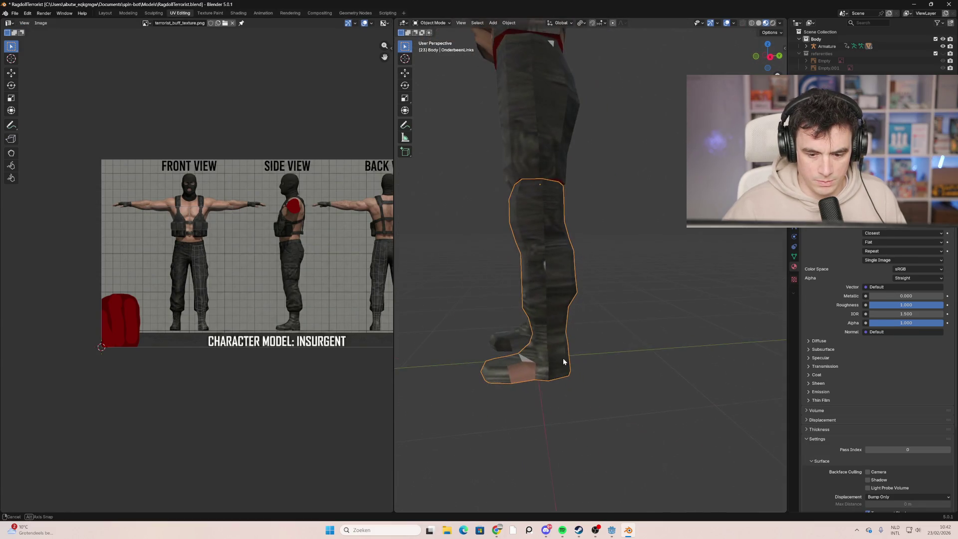
pyautogui.click(431, 23)
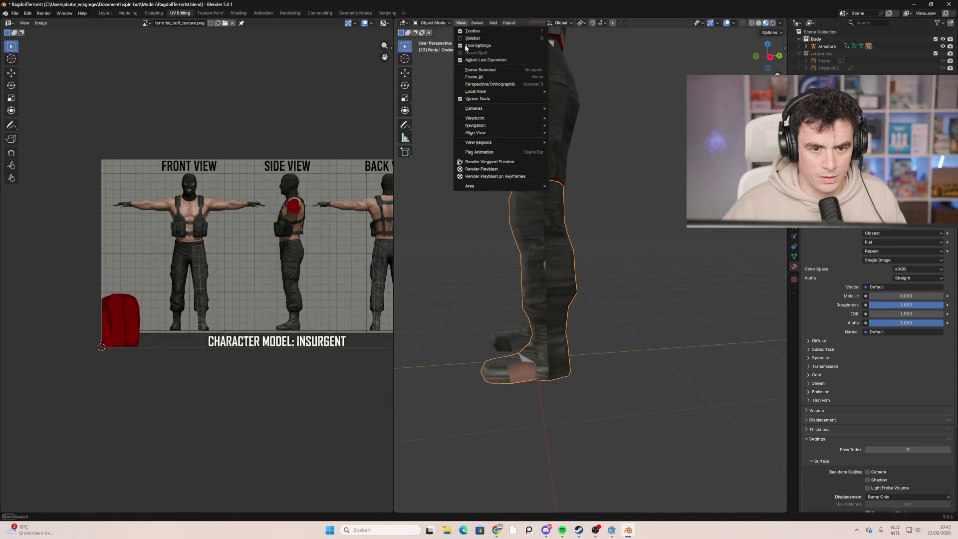
pyautogui.click(433, 23)
pyautogui.click(432, 39)
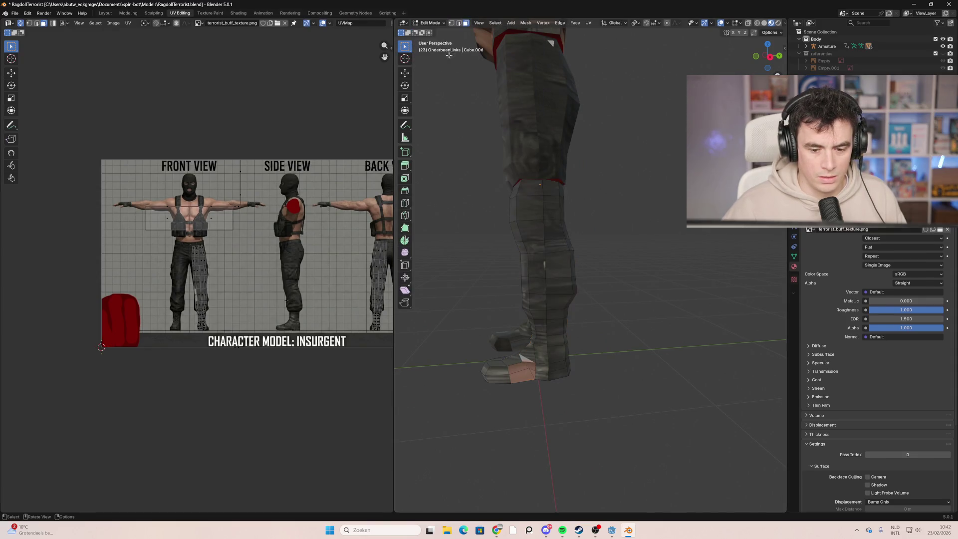
pyautogui.click(529, 373)
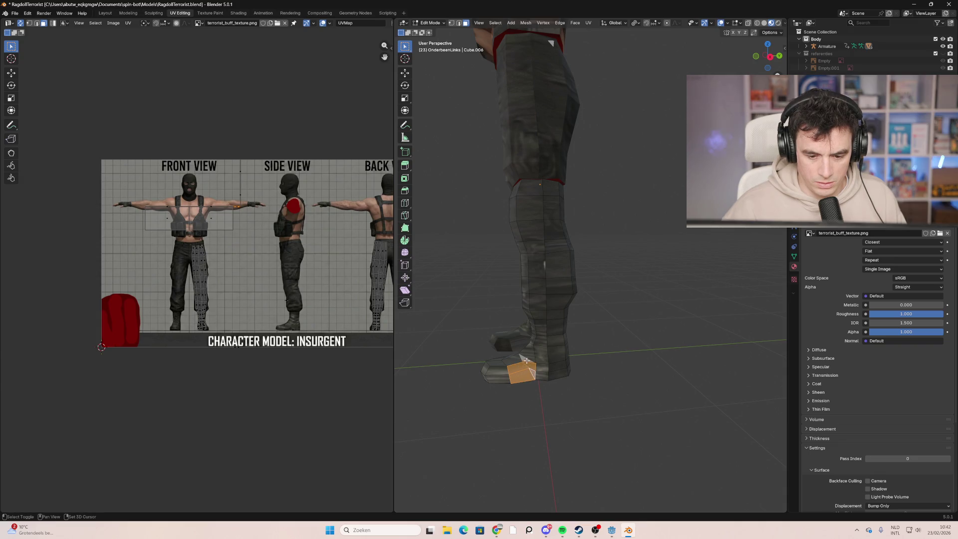
pyautogui.moveTo(526, 360); pyautogui.dragTo(491, 358, button='middle')
pyautogui.scroll(-2, 287, 258)
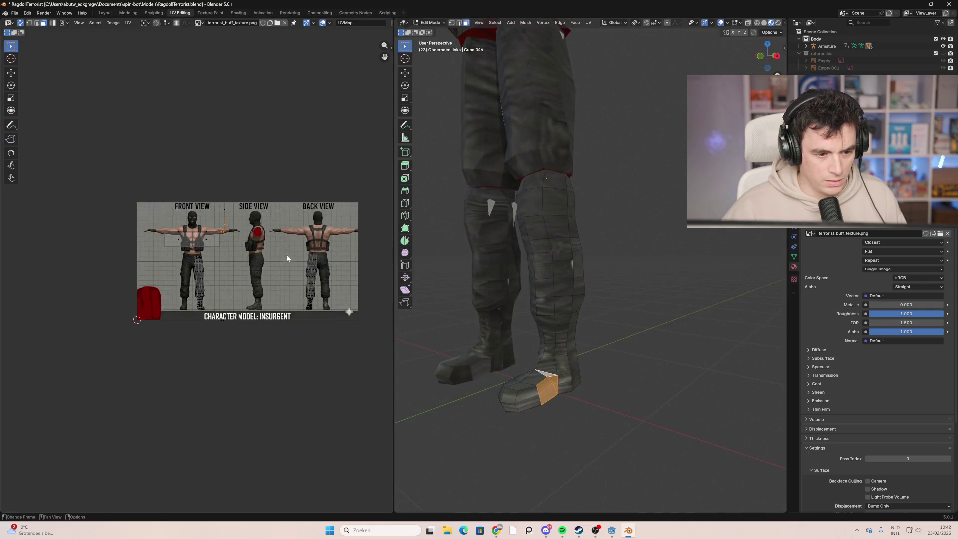
# Step: Split the left toe UVs off, place them on the boot area and scale them down
pyautogui.rightClick(230, 235)
pyautogui.click(225, 229)
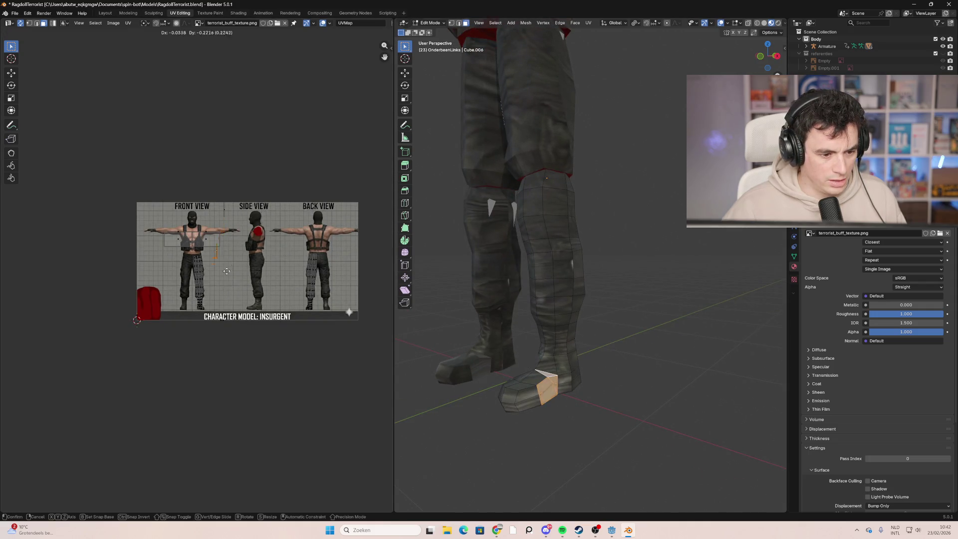
pyautogui.click(215, 296)
pyautogui.press('s')
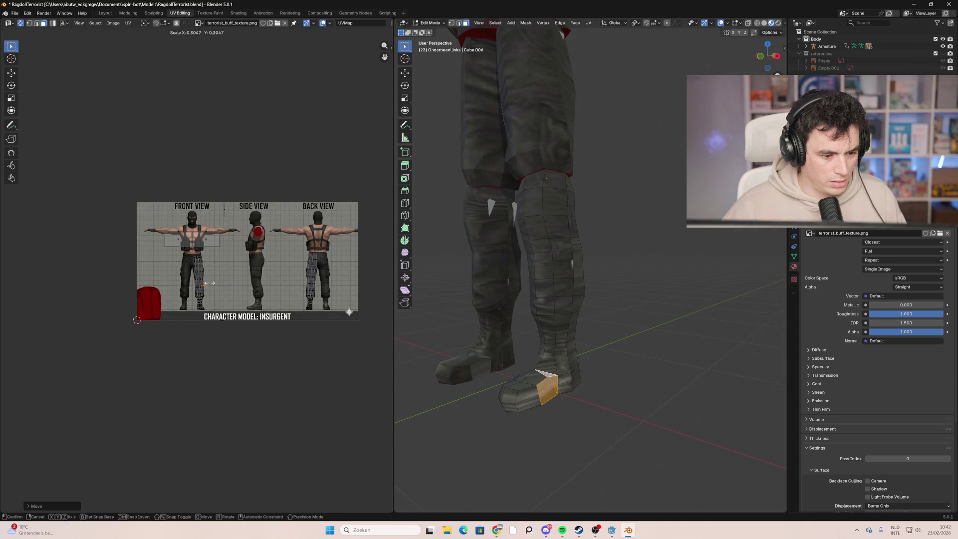
pyautogui.click(206, 283)
# Step: Deselect, check the feet, save RagdollTerrorist.blend and switch to Godot
pyautogui.click(546, 345)
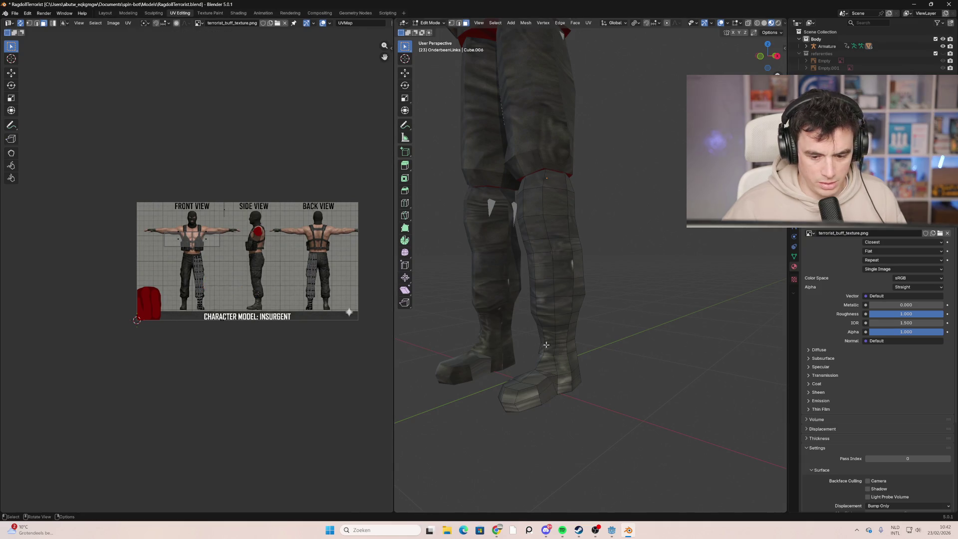
pyautogui.scroll(-3, 546, 344)
pyautogui.moveTo(591, 334)
pyautogui.mouseDown(button='middle')
pyautogui.moveTo(746, 355)
pyautogui.moveTo(585, 284)
pyautogui.mouseUp(button='middle')
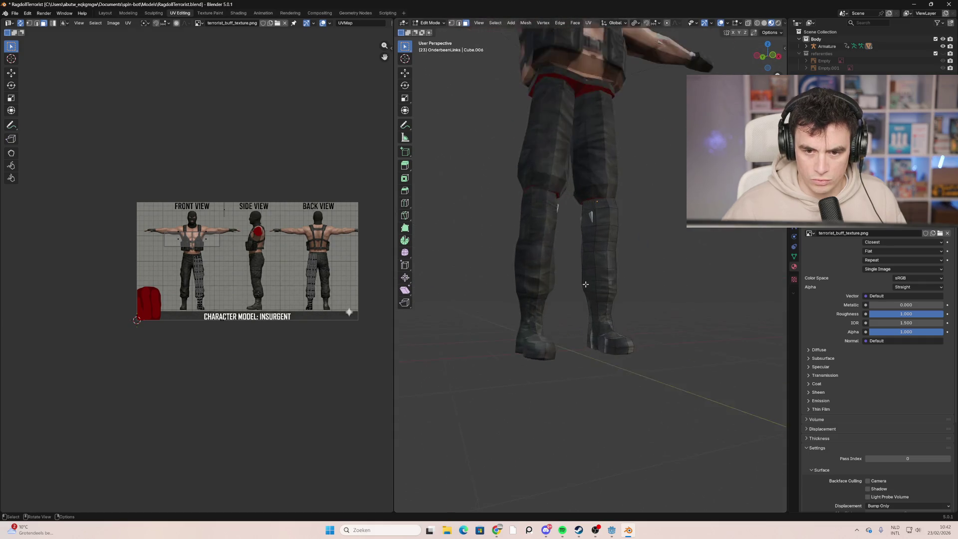
pyautogui.scroll(-4, 585, 284)
pyautogui.scroll(2, 619, 218)
pyautogui.scroll(-1, 619, 218)
pyautogui.hotkey('ctrl', 's')
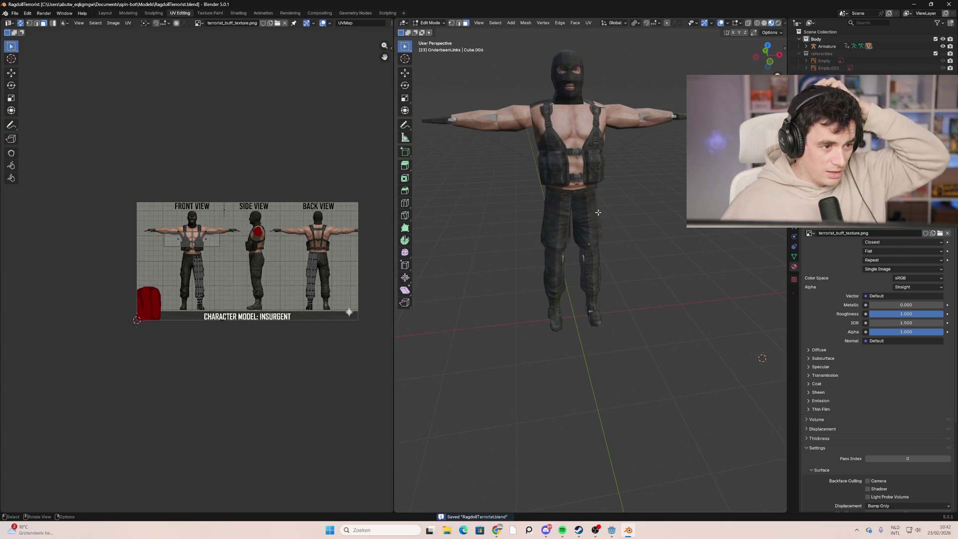
pyautogui.click(612, 531)
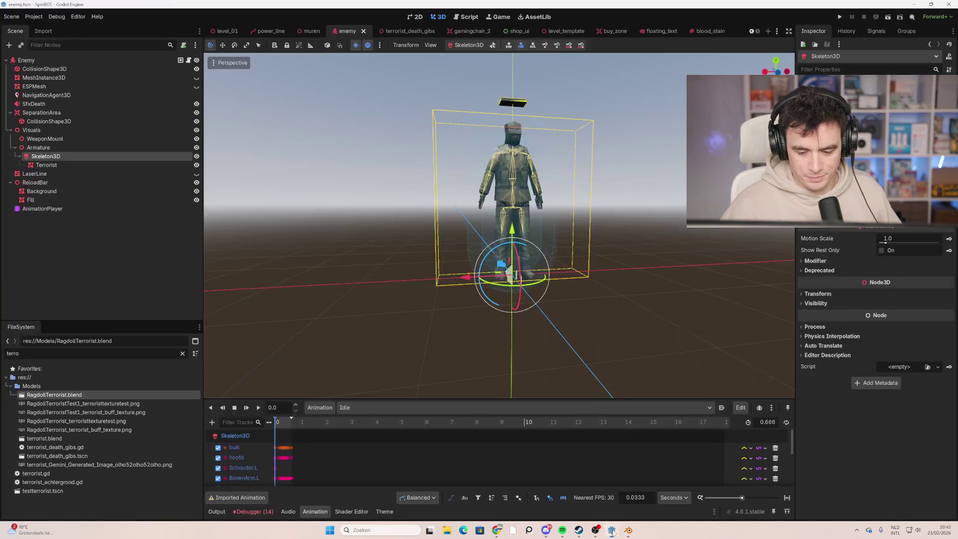
pyautogui.scroll(-2, 470, 233)
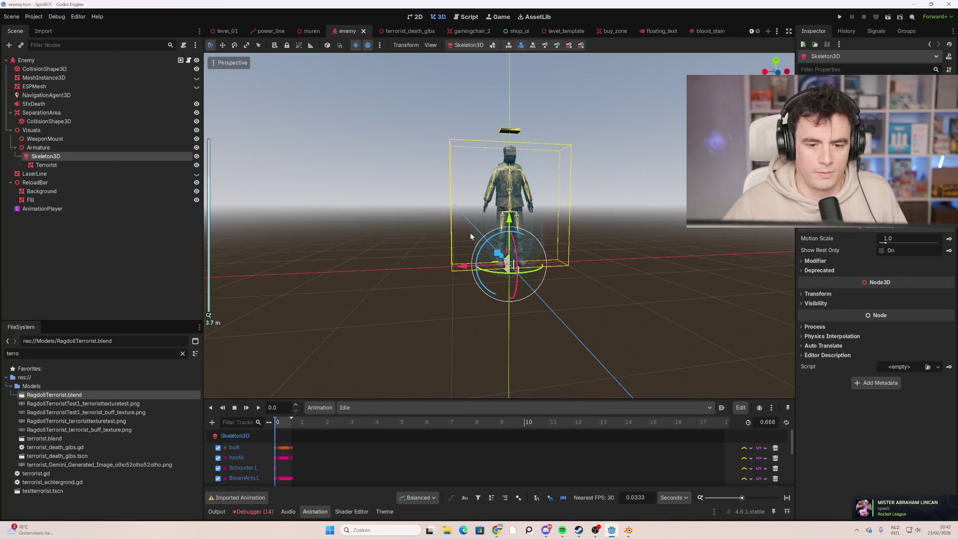
pyautogui.moveTo(470, 232)
pyautogui.mouseDown(button='middle')
pyautogui.moveTo(442, 284)
pyautogui.moveTo(410, 193)
pyautogui.mouseUp(button='middle')
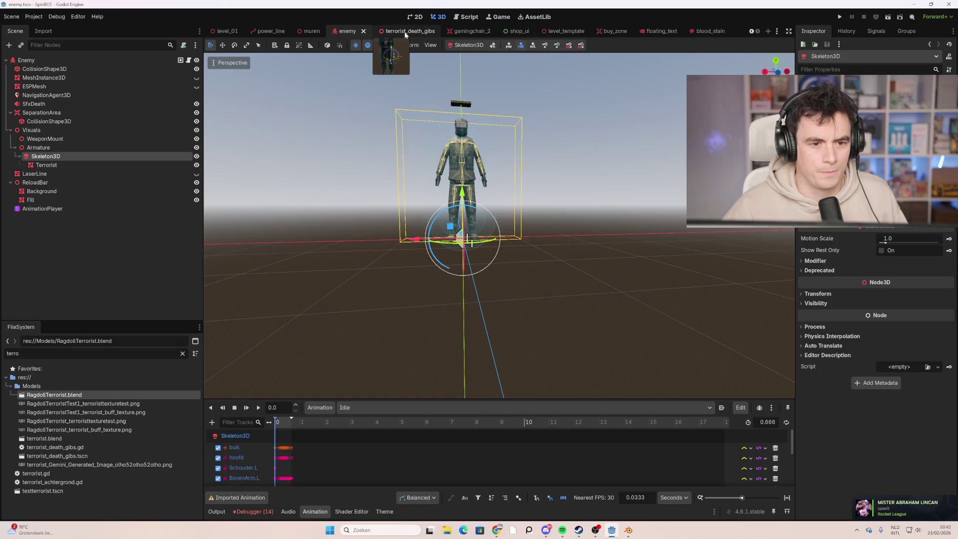
pyautogui.click(405, 32)
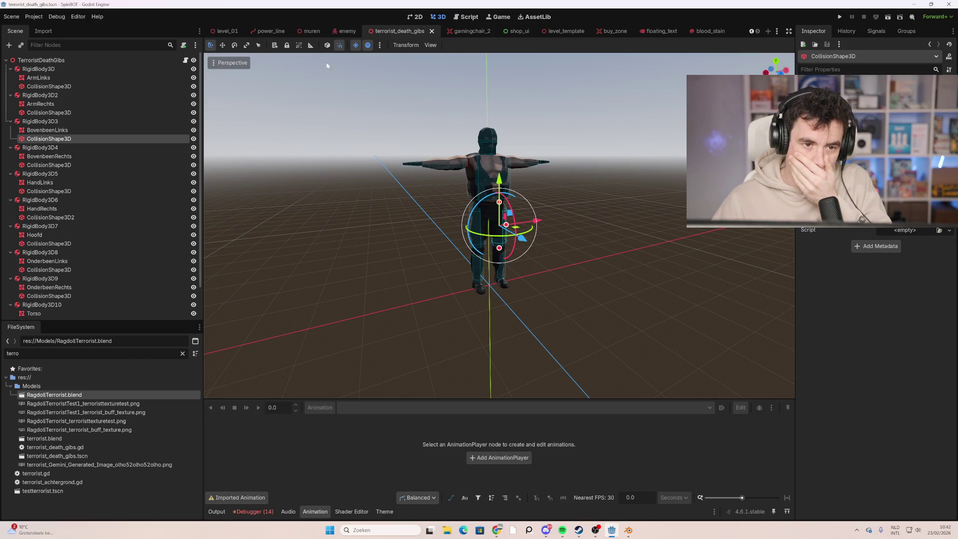
pyautogui.click(344, 31)
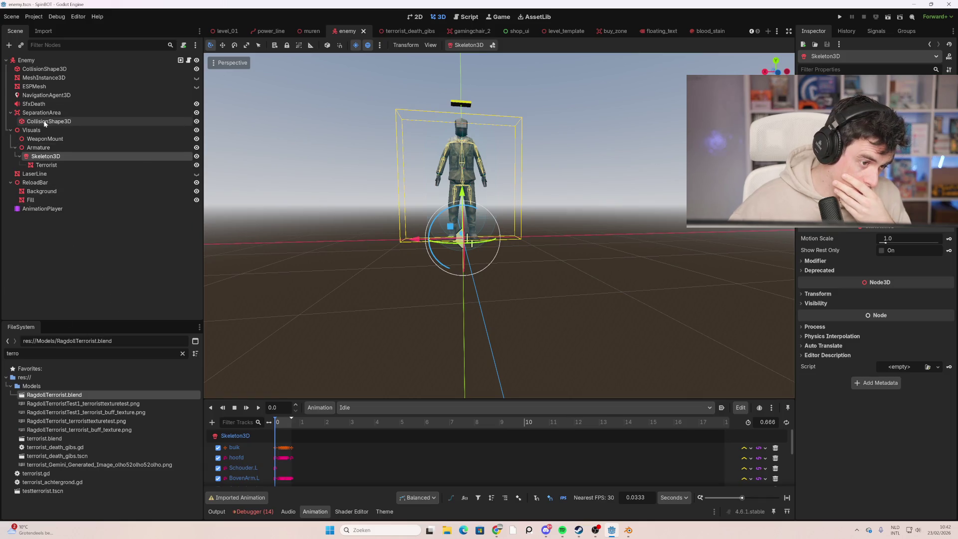
pyautogui.click(50, 147)
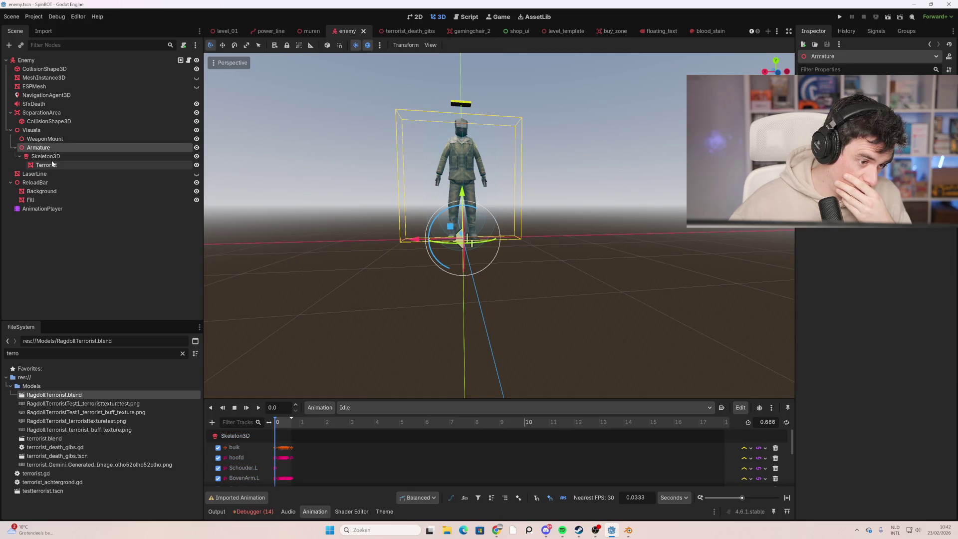
pyautogui.click(40, 166)
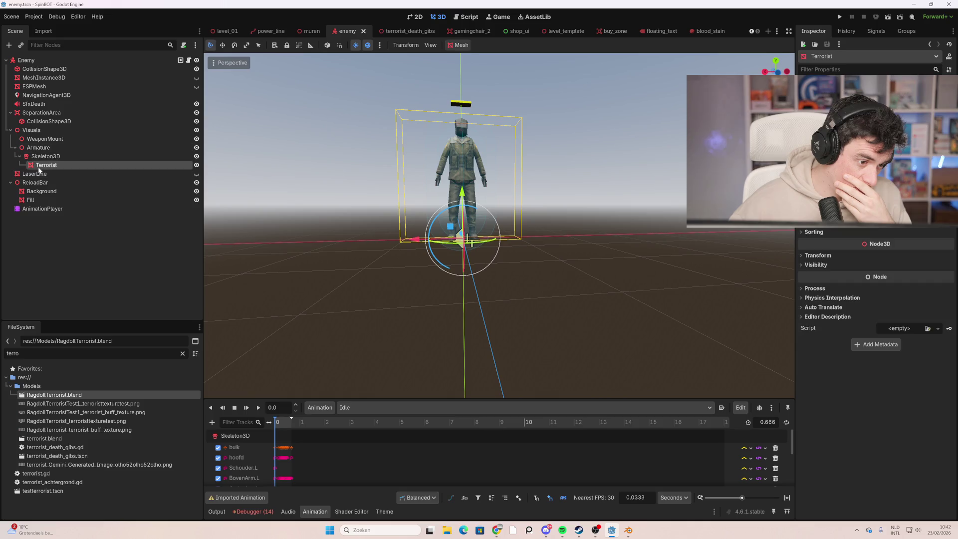
pyautogui.click(197, 168)
pyautogui.click(198, 168)
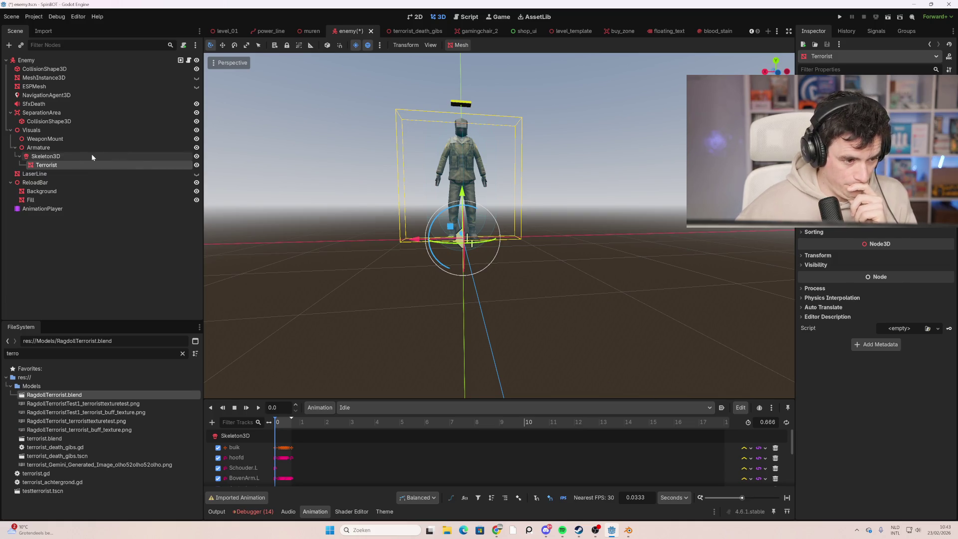
pyautogui.click(35, 149)
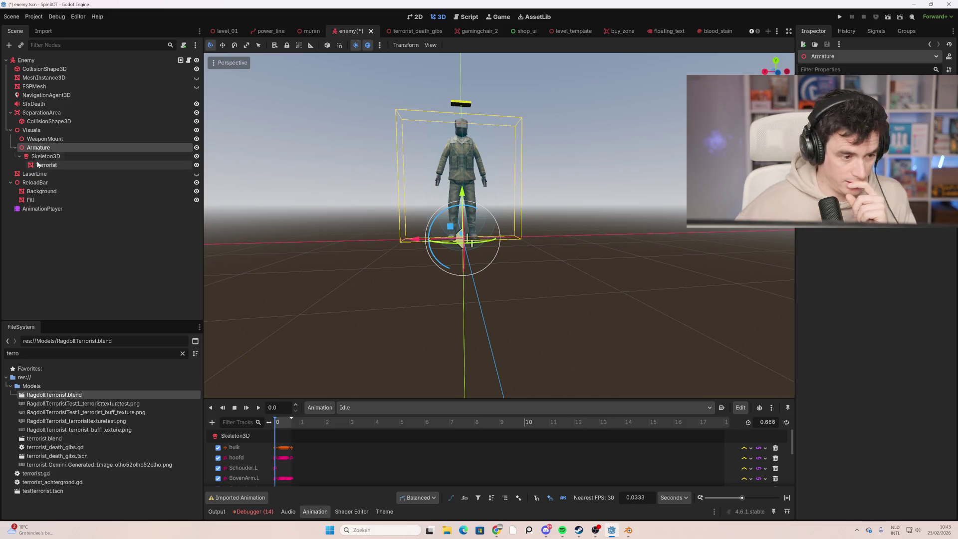
pyautogui.click(48, 159)
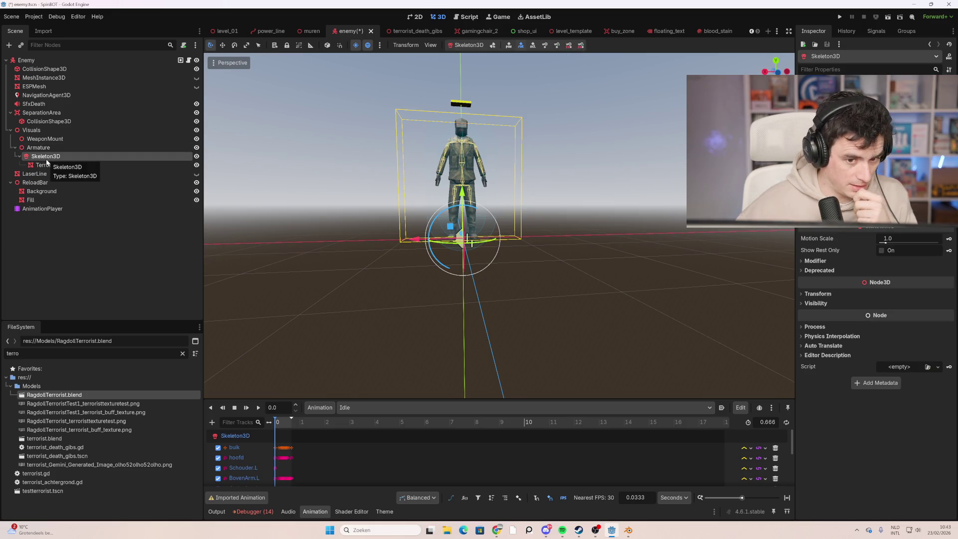
pyautogui.click(45, 166)
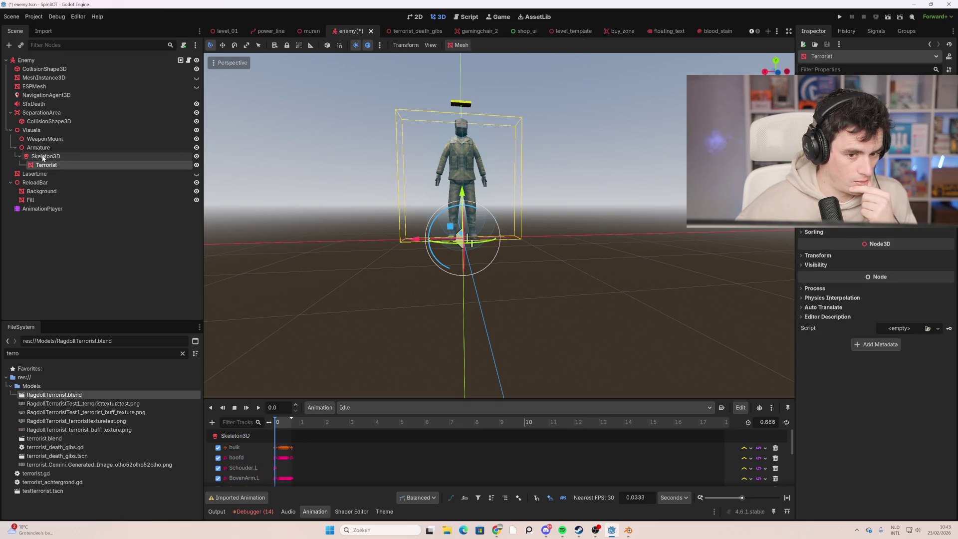
pyautogui.click(44, 157)
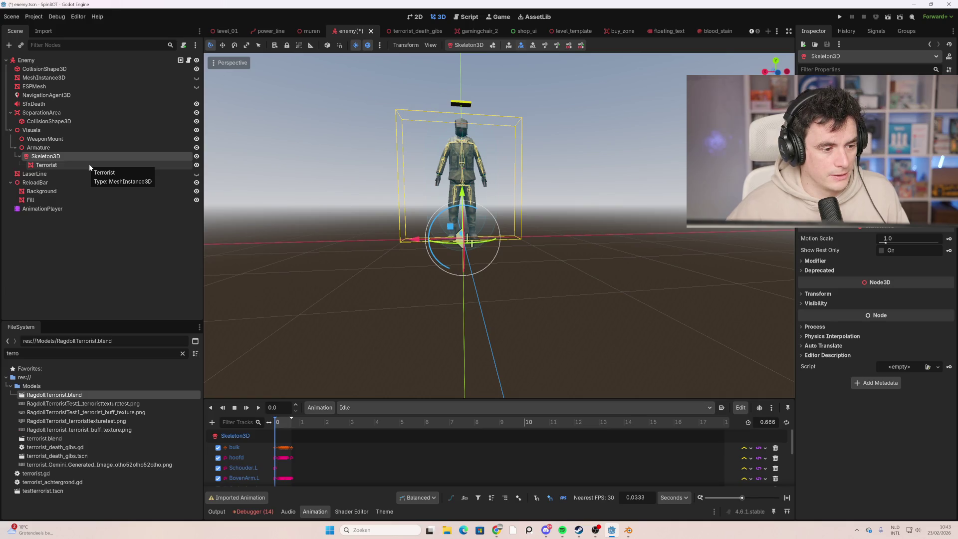
# Step: Open RagdollTerrorist.blend's Advanced Import Settings, inspect the model preview, then close it
pyautogui.doubleClick(78, 396)
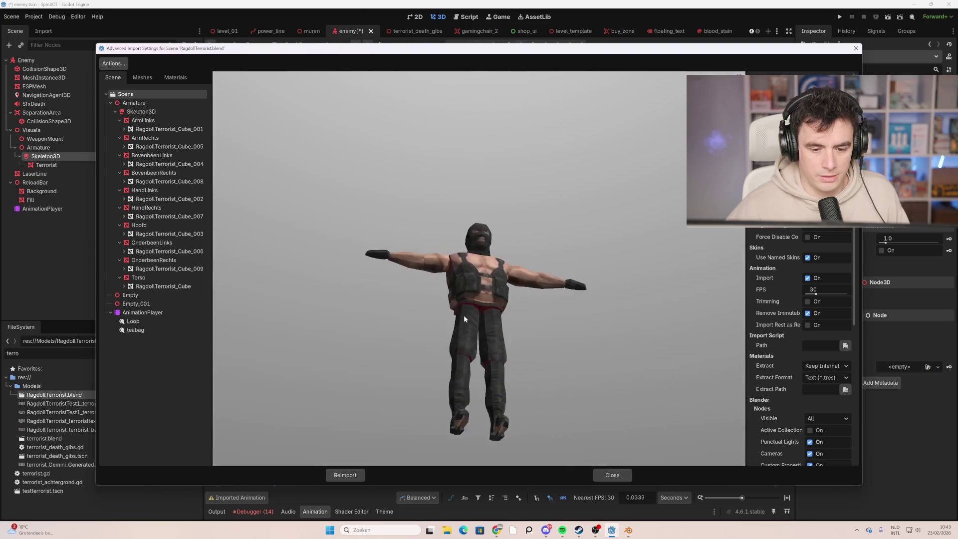
pyautogui.moveTo(463, 316)
pyautogui.mouseDown()
pyautogui.moveTo(461, 298)
pyautogui.moveTo(476, 294)
pyautogui.moveTo(513, 309)
pyautogui.moveTo(525, 300)
pyautogui.moveTo(551, 341)
pyautogui.moveTo(574, 330)
pyautogui.moveTo(560, 298)
pyautogui.moveTo(481, 291)
pyautogui.moveTo(465, 330)
pyautogui.moveTo(477, 348)
pyautogui.moveTo(527, 331)
pyautogui.moveTo(584, 423)
pyautogui.mouseUp()
pyautogui.scroll(3, 485, 281)
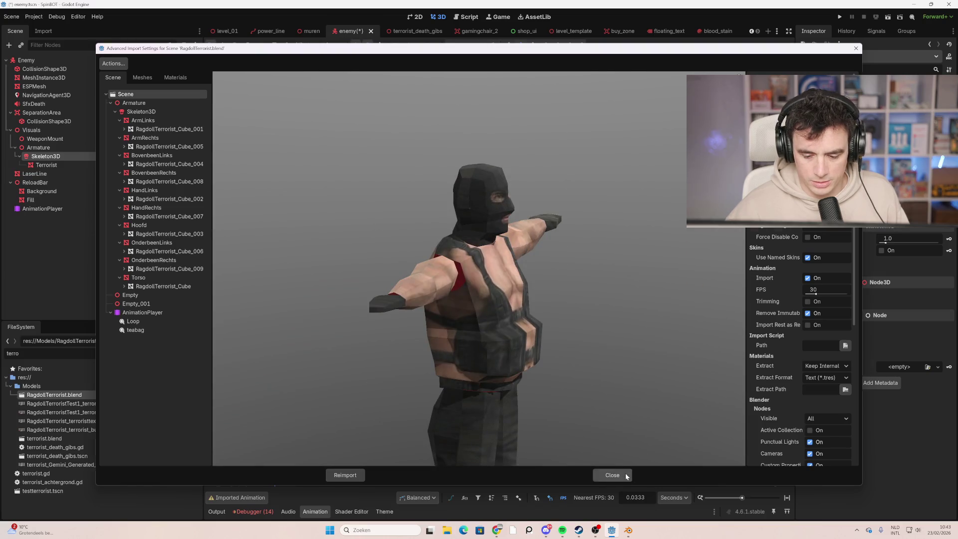
pyautogui.click(625, 476)
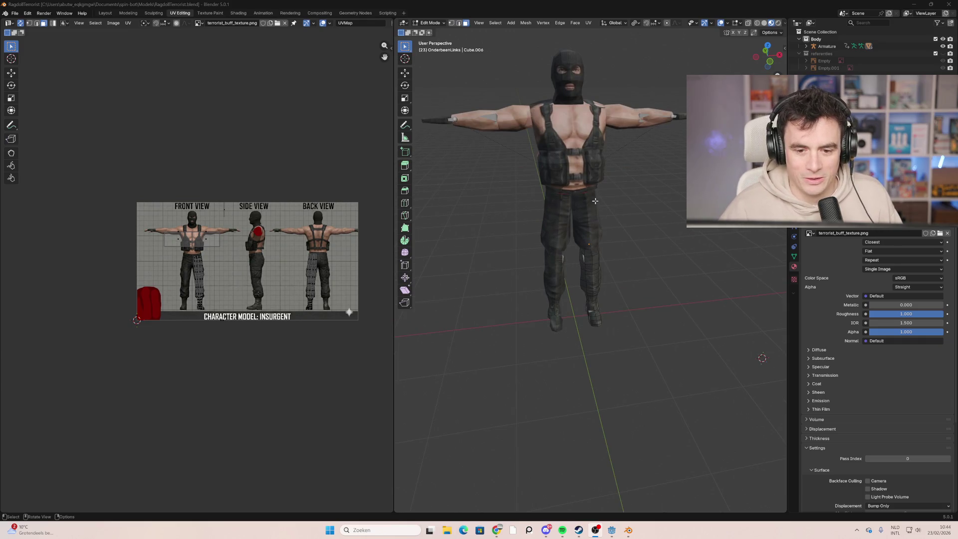
# Step: Split the left lower-leg faces' UVs and scale them onto the texture's side-view legs
pyautogui.moveTo(595, 201)
pyautogui.mouseDown(button='middle')
pyautogui.moveTo(577, 277)
pyautogui.moveTo(624, 234)
pyautogui.moveTo(599, 224)
pyautogui.mouseUp(button='middle')
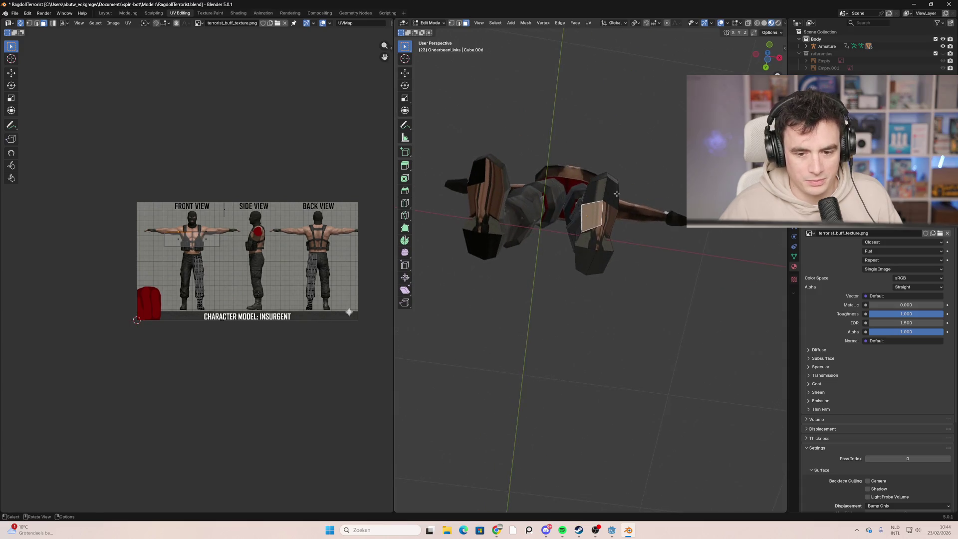
pyautogui.keyDown('shift'); pyautogui.click(598, 219); pyautogui.keyUp('shift')
pyautogui.keyDown('shift'); pyautogui.click(602, 192); pyautogui.keyUp('shift')
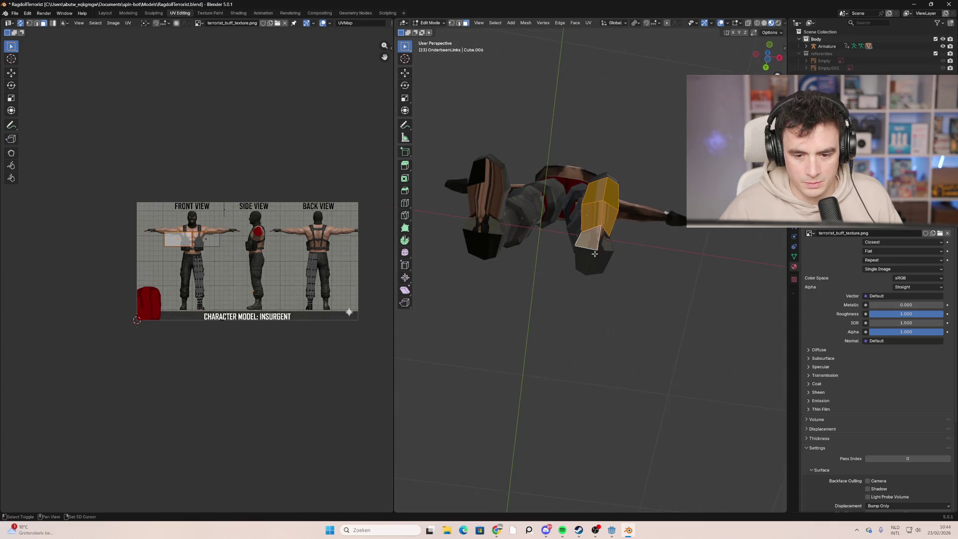
pyautogui.moveTo(595, 249); pyautogui.dragTo(585, 189, button='middle')
pyautogui.press('u')
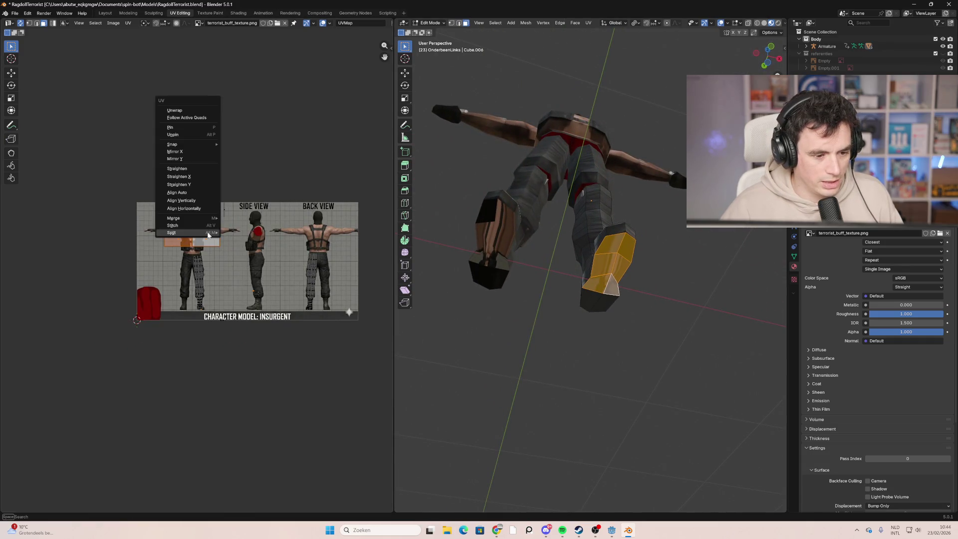
pyautogui.moveTo(198, 234)
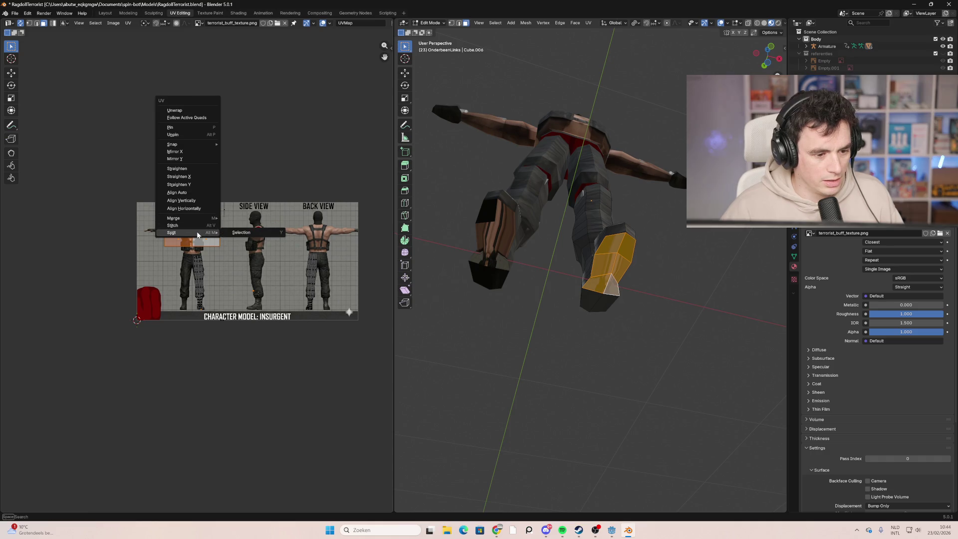
pyautogui.click(247, 233)
pyautogui.press('g')
pyautogui.click(281, 283)
pyautogui.press('s')
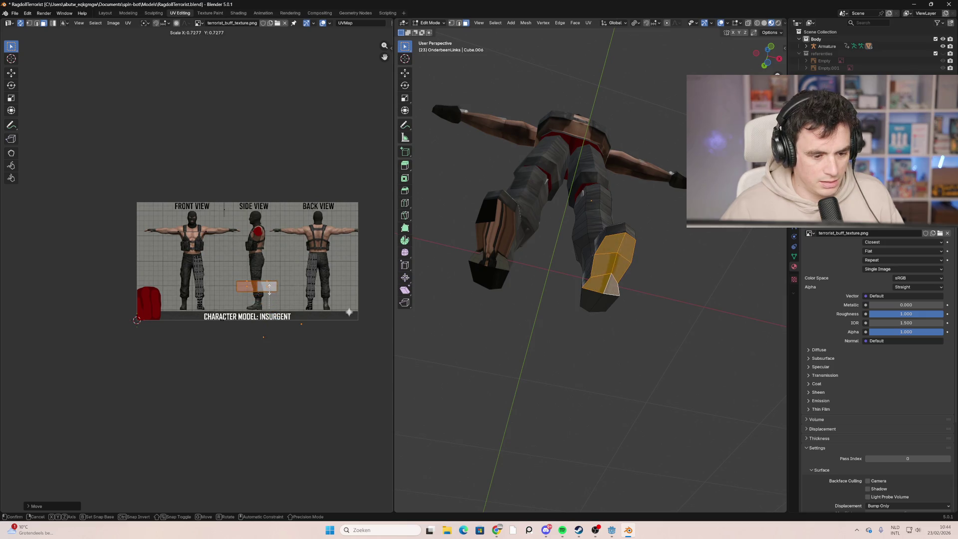
pyautogui.click(268, 302)
pyautogui.press('g')
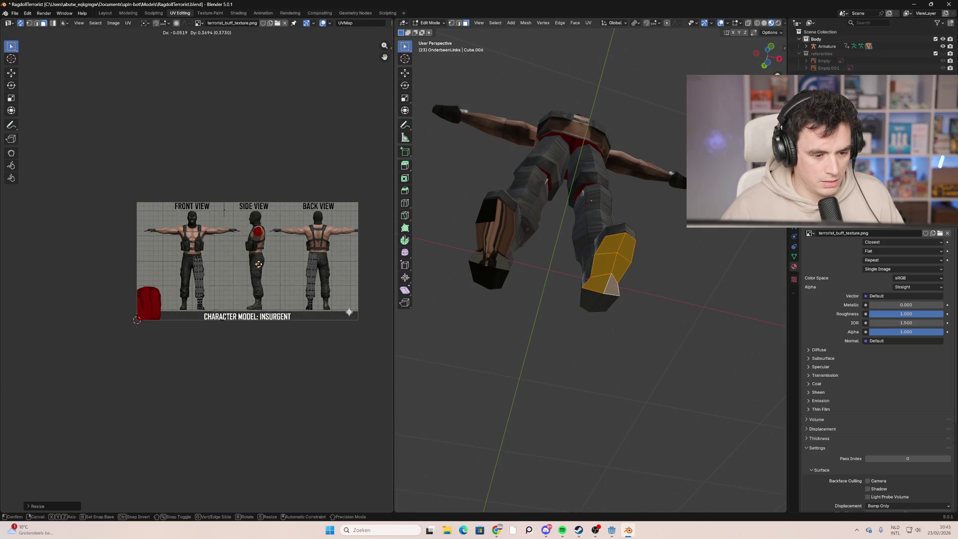
pyautogui.click(268, 302)
pyautogui.moveTo(574, 279)
pyautogui.mouseDown(button='middle')
pyautogui.moveTo(620, 296)
pyautogui.moveTo(584, 232)
pyautogui.moveTo(493, 154)
pyautogui.mouseUp(button='middle')
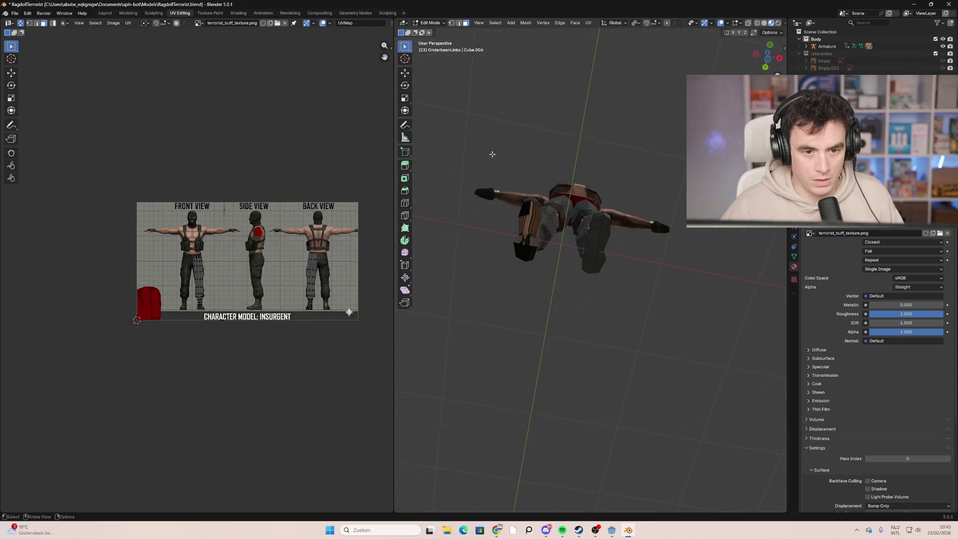
# Step: Select the top face and three side faces of the right lower leg
pyautogui.click(532, 223)
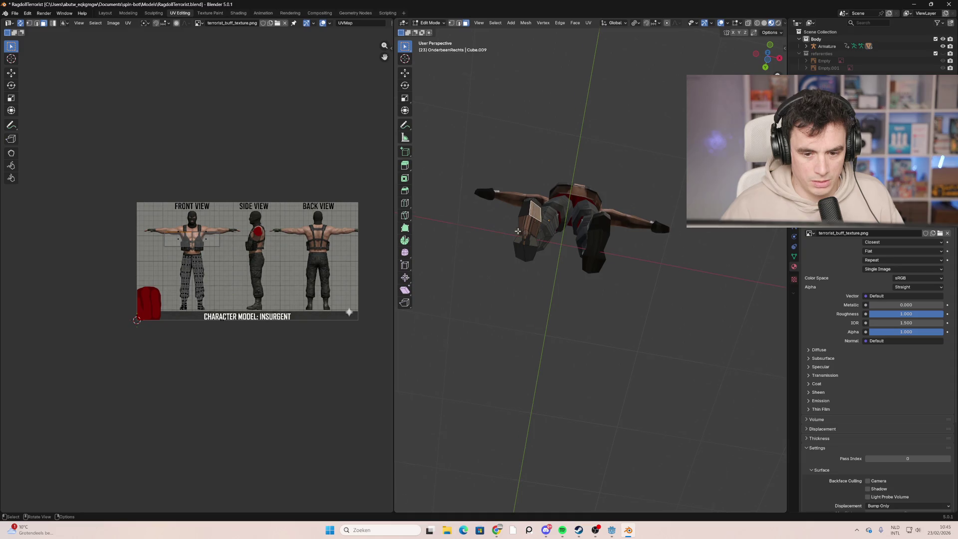
pyautogui.scroll(4, 518, 231)
pyautogui.keyDown('shift'); pyautogui.click(450, 174); pyautogui.keyUp('shift')
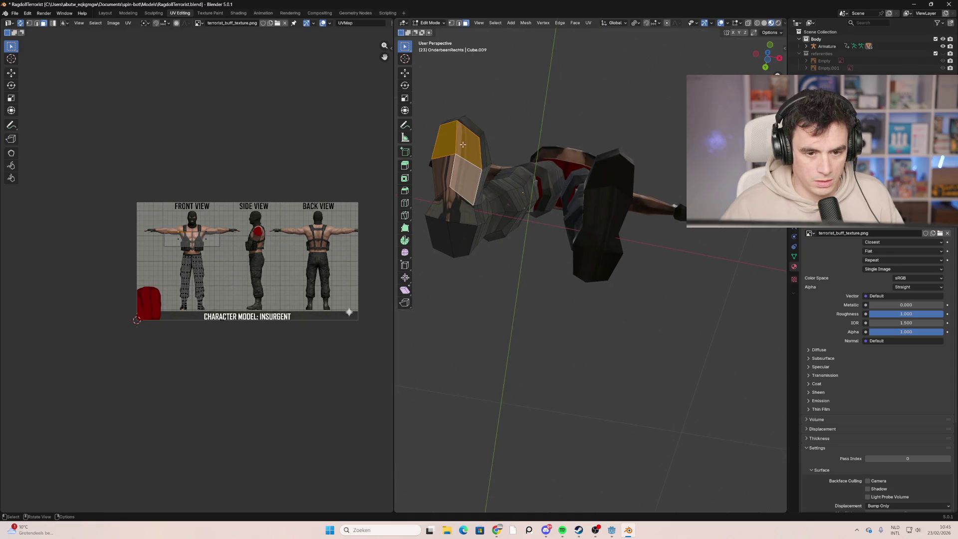
pyautogui.keyDown('shift'); pyautogui.click(455, 197); pyautogui.keyUp('shift')
pyautogui.keyDown('shift'); pyautogui.click(451, 209); pyautogui.keyUp('shift')
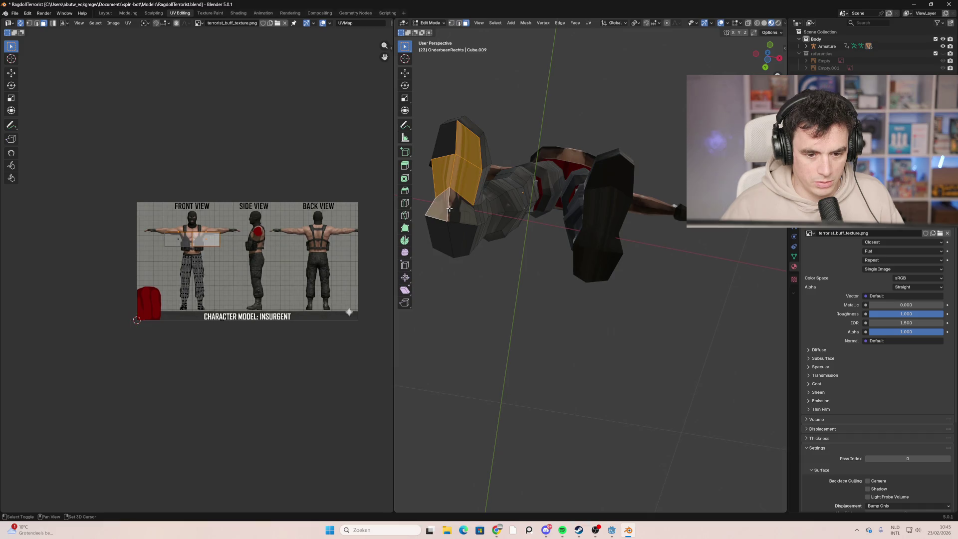
pyautogui.keyDown('shift'); pyautogui.click(449, 216); pyautogui.keyUp('shift')
pyautogui.moveTo(449, 215)
pyautogui.mouseDown(button='middle')
pyautogui.moveTo(494, 254)
pyautogui.moveTo(500, 293)
pyautogui.moveTo(501, 235)
pyautogui.mouseUp(button='middle')
# Step: Split those faces' UVs, shrink them beside the side-view legs, and leave Edit Mode
pyautogui.rightClick(204, 243)
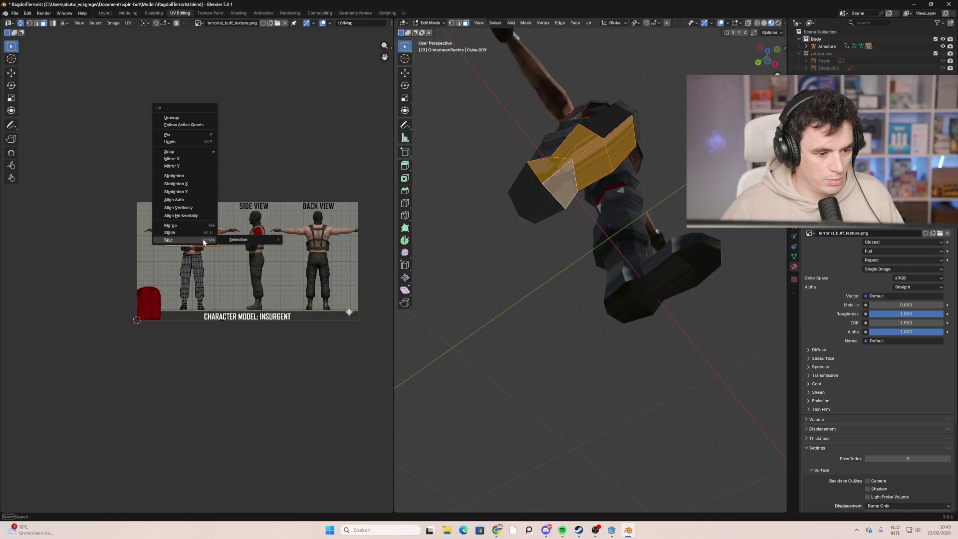
pyautogui.press('Escape')
pyautogui.press('g')
pyautogui.click(245, 253)
pyautogui.press('s')
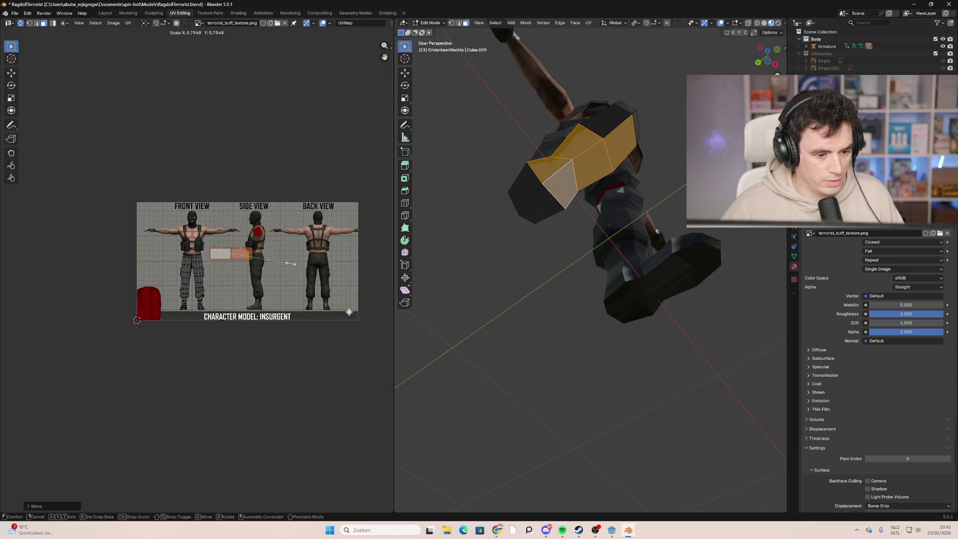
pyautogui.click(233, 258)
pyautogui.press('g')
pyautogui.click(264, 272)
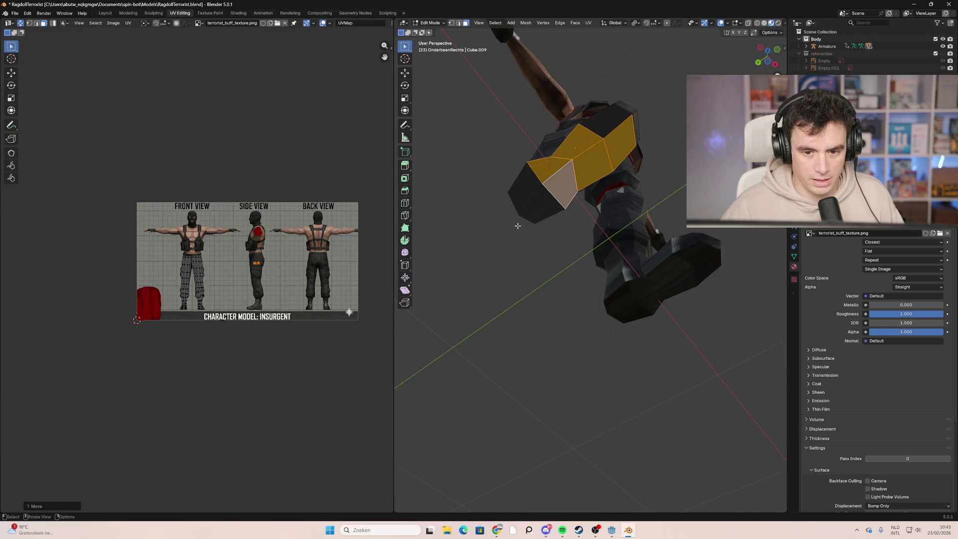
pyautogui.click(569, 231)
pyautogui.moveTo(569, 231)
pyautogui.mouseDown(button='middle')
pyautogui.moveTo(582, 328)
pyautogui.moveTo(564, 222)
pyautogui.mouseUp(button='middle')
pyautogui.press('Tab')
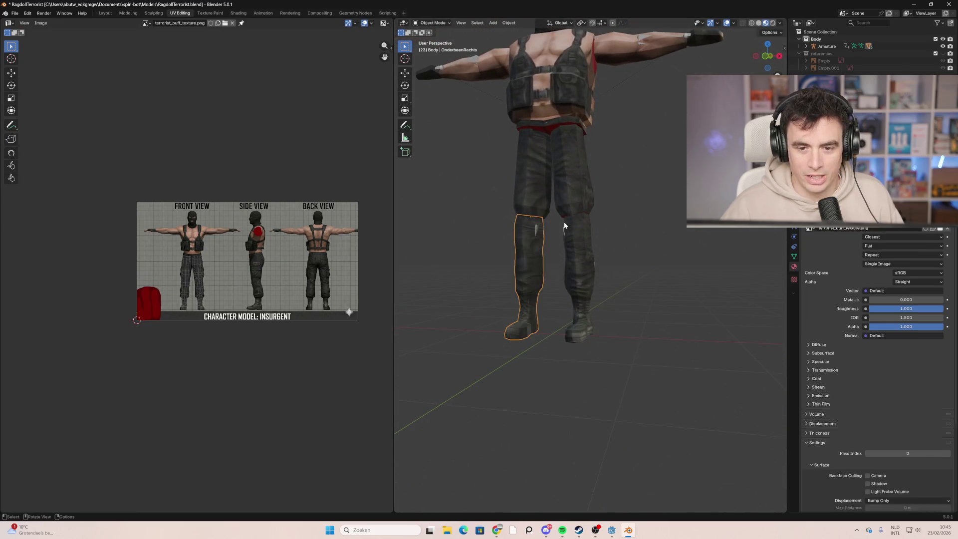
pyautogui.click(580, 244)
pyautogui.scroll(3, 599, 254)
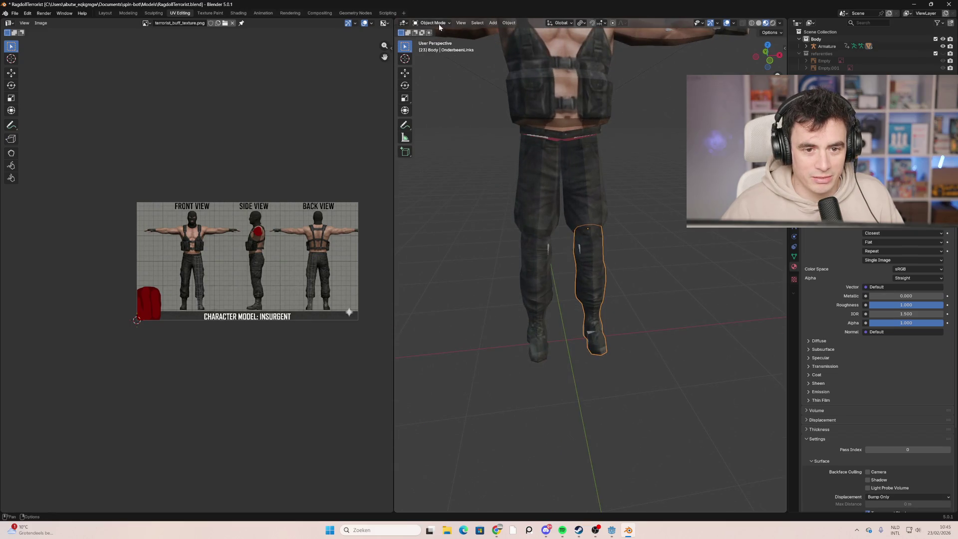
pyautogui.click(462, 23)
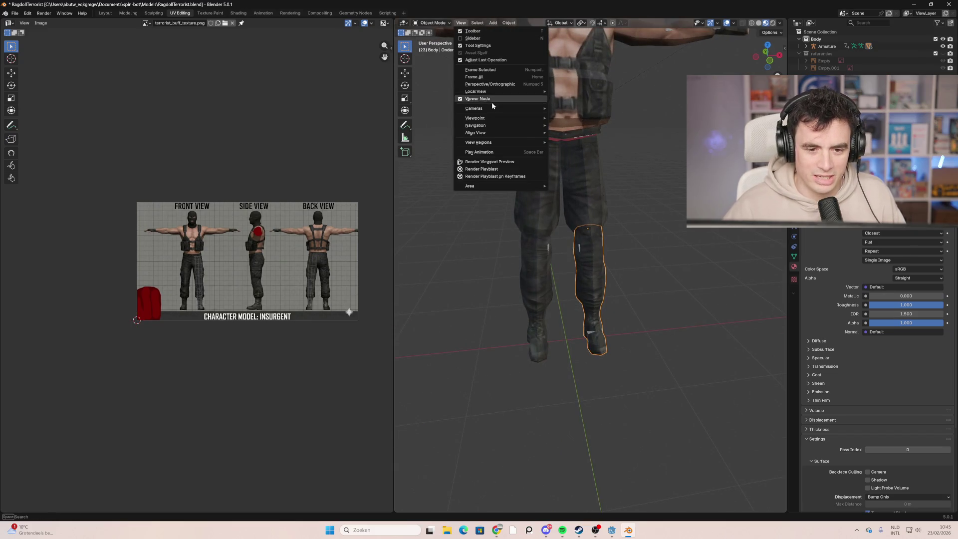
pyautogui.moveTo(499, 118)
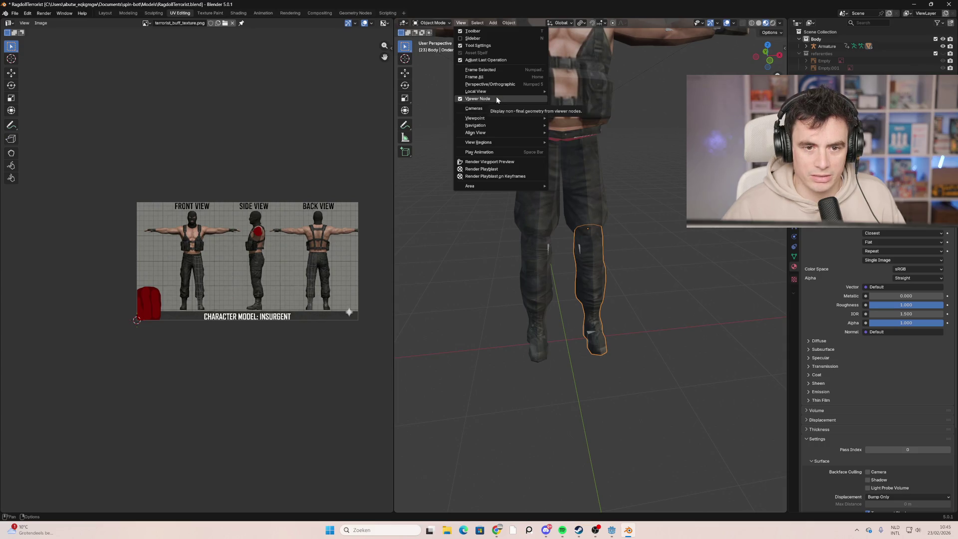
pyautogui.moveTo(500, 91)
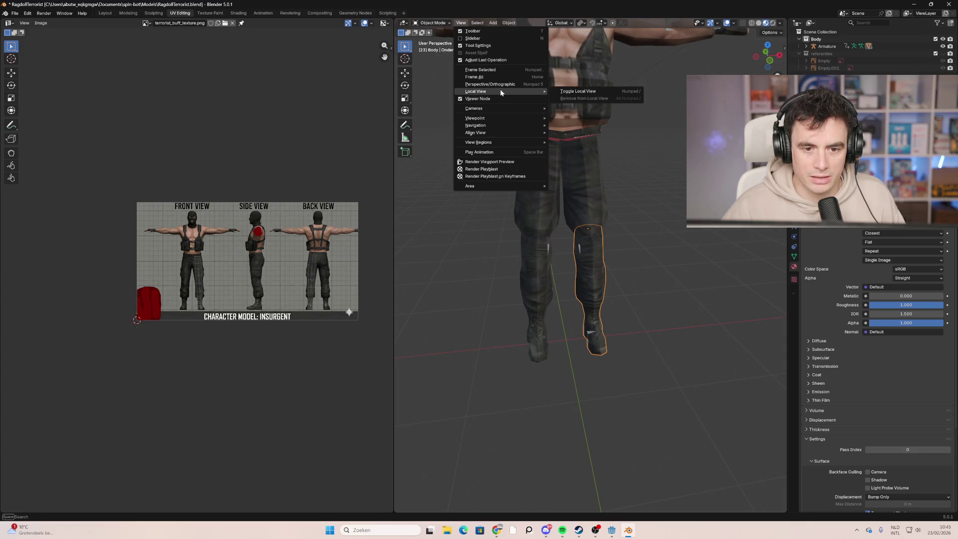
pyautogui.click(578, 92)
pyautogui.moveTo(583, 115)
pyautogui.mouseDown(button='middle')
pyautogui.moveTo(600, 210)
pyautogui.moveTo(586, 169)
pyautogui.mouseUp(button='middle')
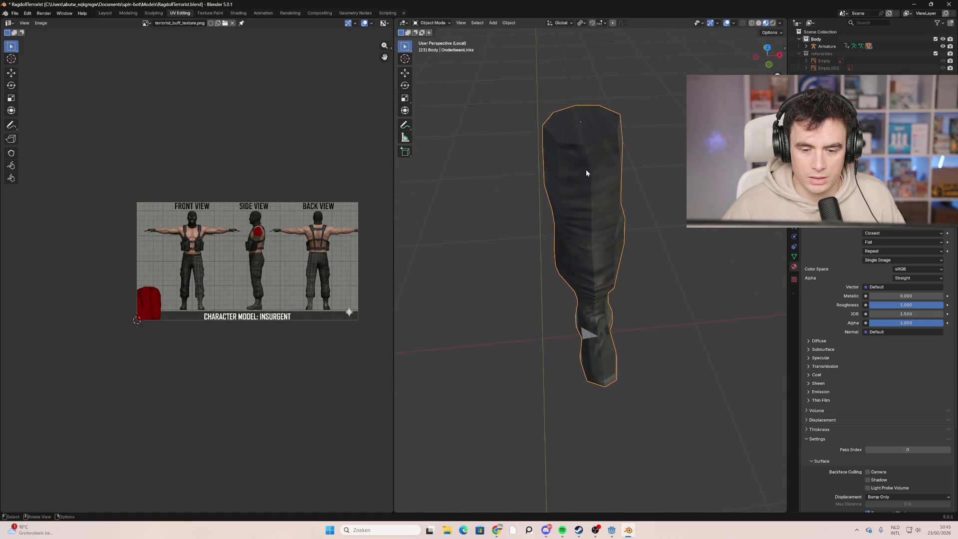
pyautogui.press('Tab')
pyautogui.click(479, 23)
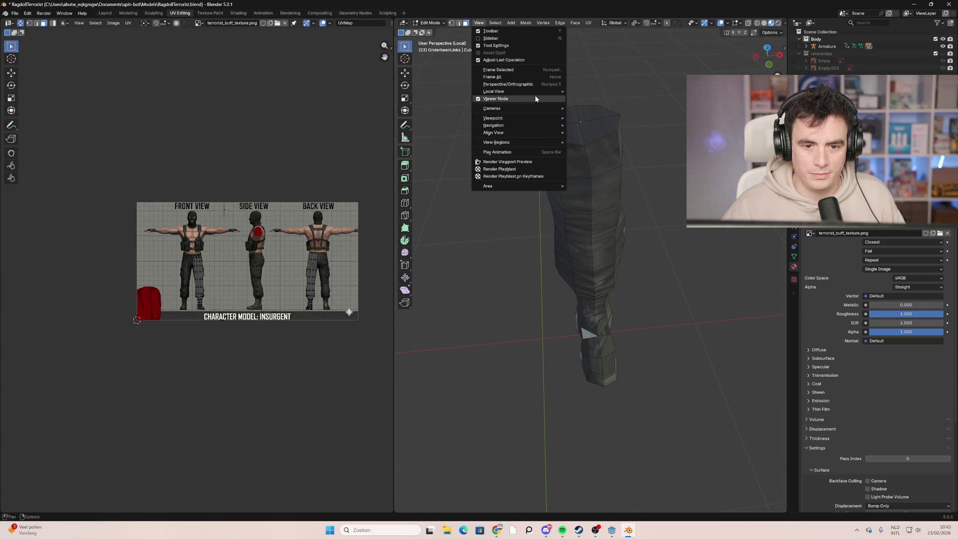
pyautogui.moveTo(534, 92)
pyautogui.click(596, 92)
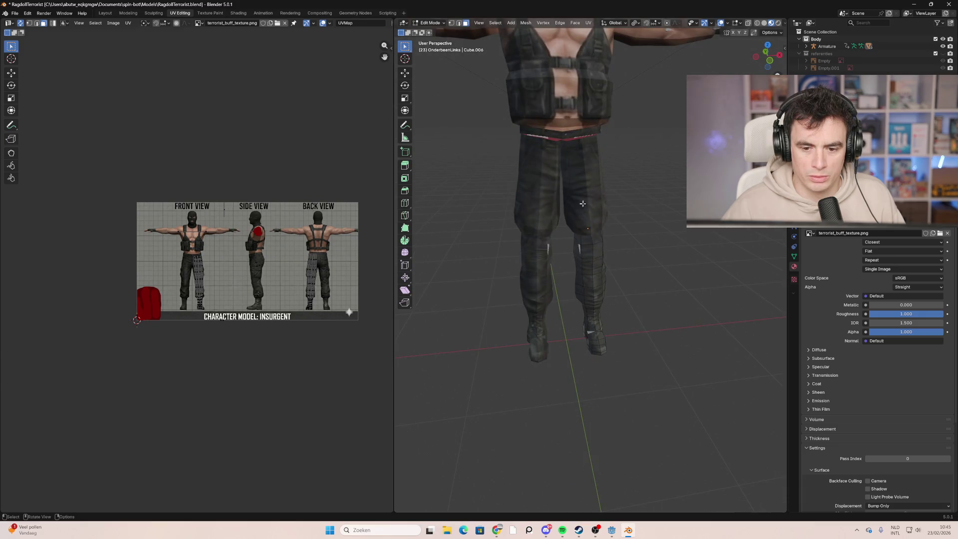
pyautogui.press('Tab')
pyautogui.click(537, 256)
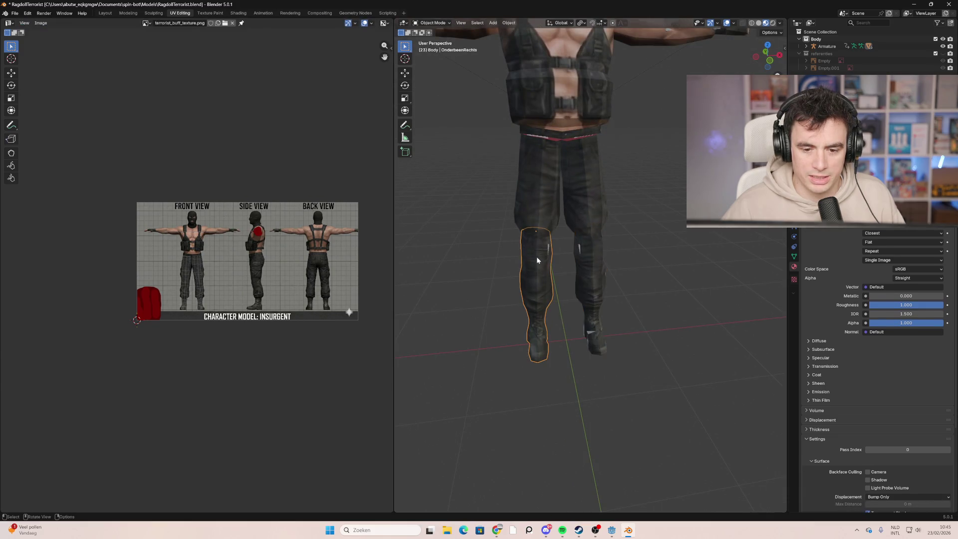
pyautogui.moveTo(535, 254)
pyautogui.mouseDown(button='middle')
pyautogui.moveTo(561, 289)
pyautogui.moveTo(547, 257)
pyautogui.moveTo(566, 244)
pyautogui.moveTo(552, 173)
pyautogui.moveTo(557, 223)
pyautogui.mouseUp(button='middle')
pyautogui.hotkey('alt', 'z')
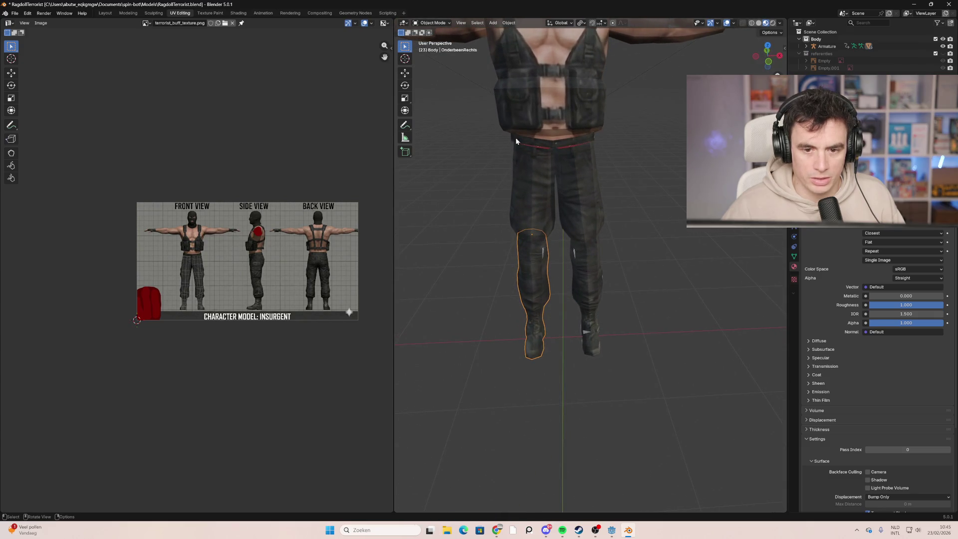
pyautogui.click(445, 23)
pyautogui.click(443, 32)
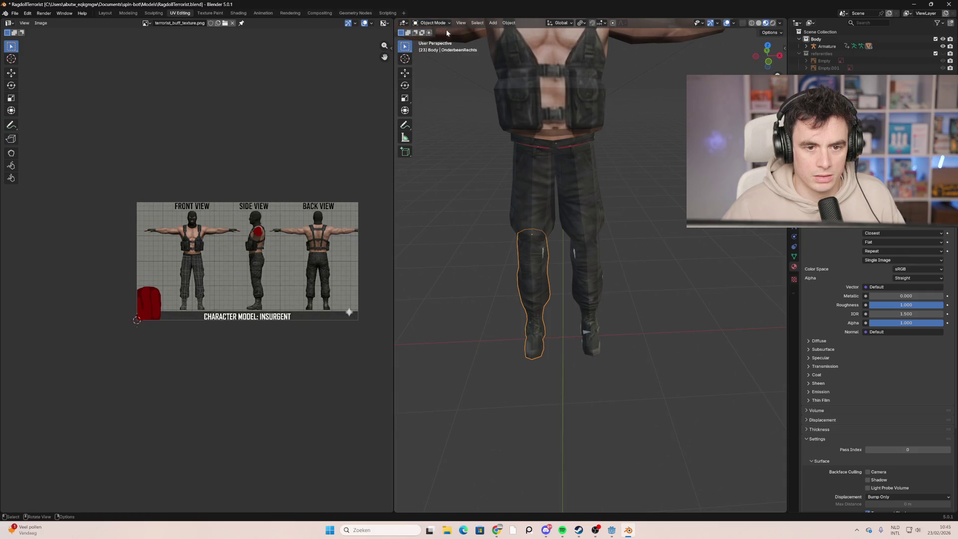
pyautogui.click(460, 22)
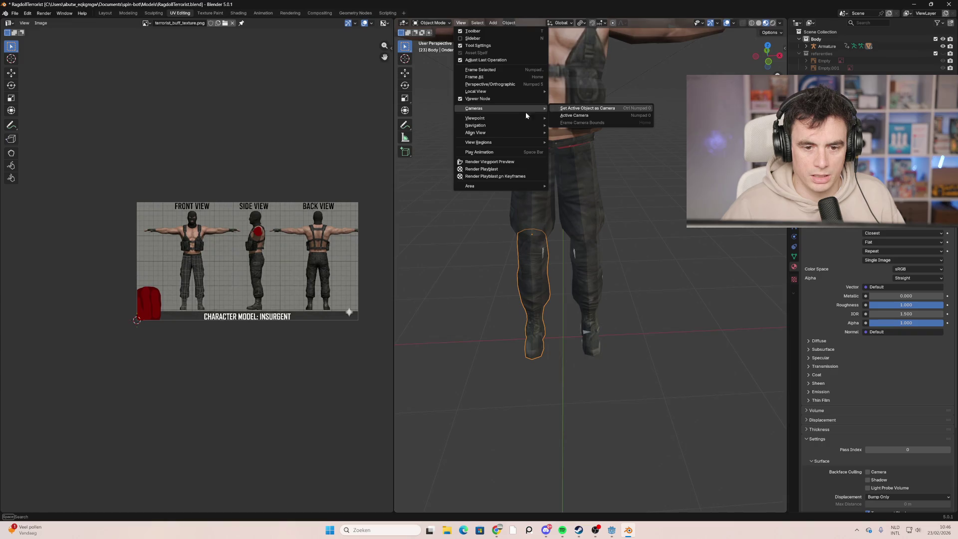
pyautogui.moveTo(509, 95)
pyautogui.click(577, 92)
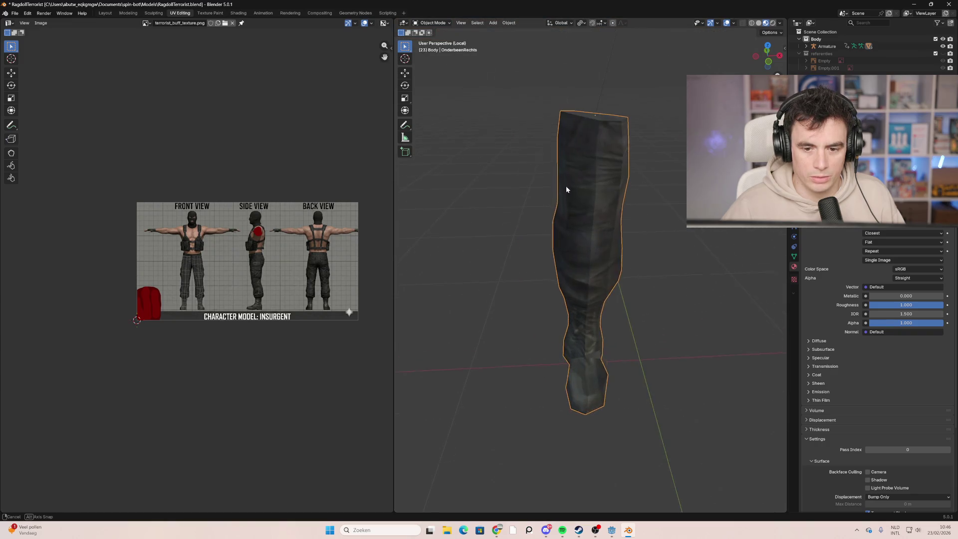
pyautogui.press('Tab')
pyautogui.moveTo(561, 214); pyautogui.dragTo(559, 199, button='middle')
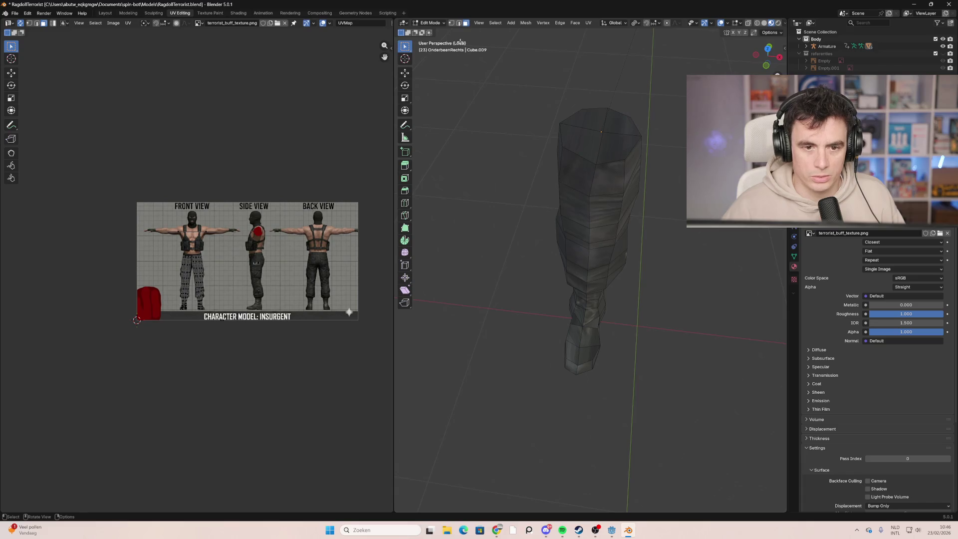
pyautogui.click(479, 23)
pyautogui.moveTo(524, 92)
pyautogui.click(598, 93)
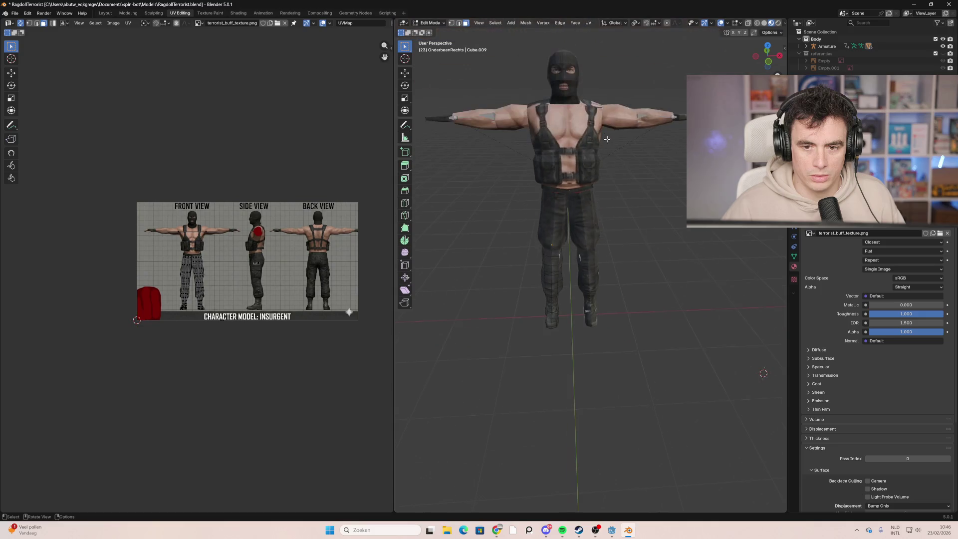
pyautogui.moveTo(633, 121); pyautogui.dragTo(662, 137, button='middle')
pyautogui.press('b')
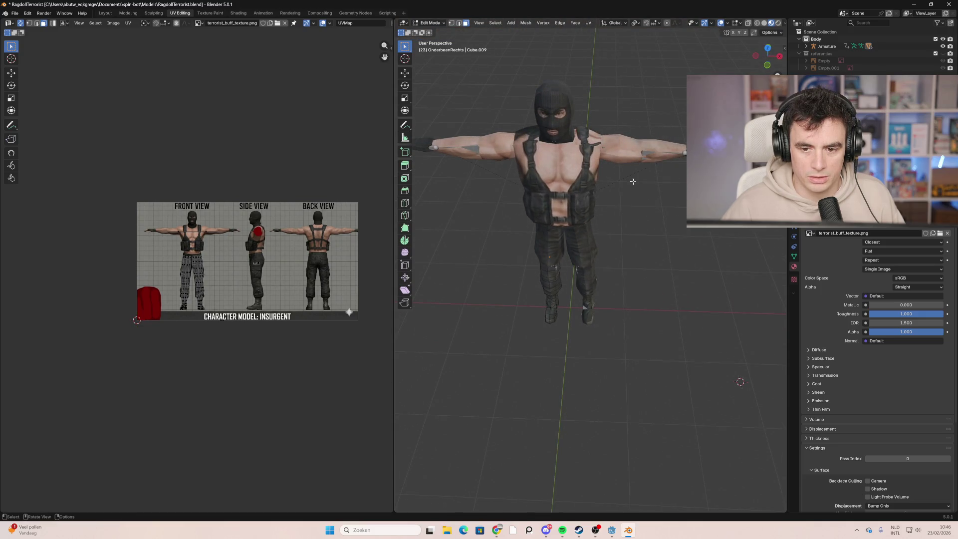
pyautogui.press('Tab')
pyautogui.click(626, 152)
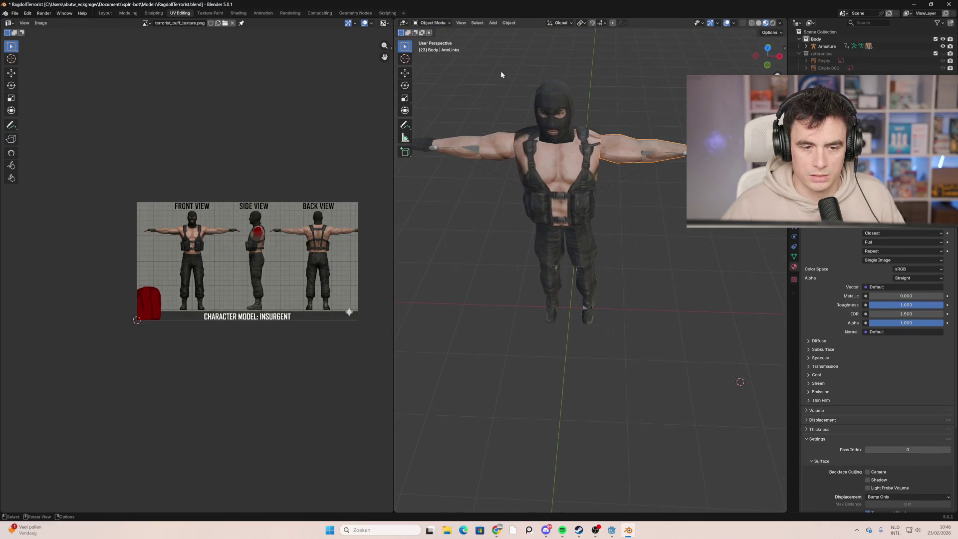
# Step: Isolate ArmLinks in Local View and select its end faces in Edit Mode
pyautogui.click(461, 23)
pyautogui.moveTo(487, 92)
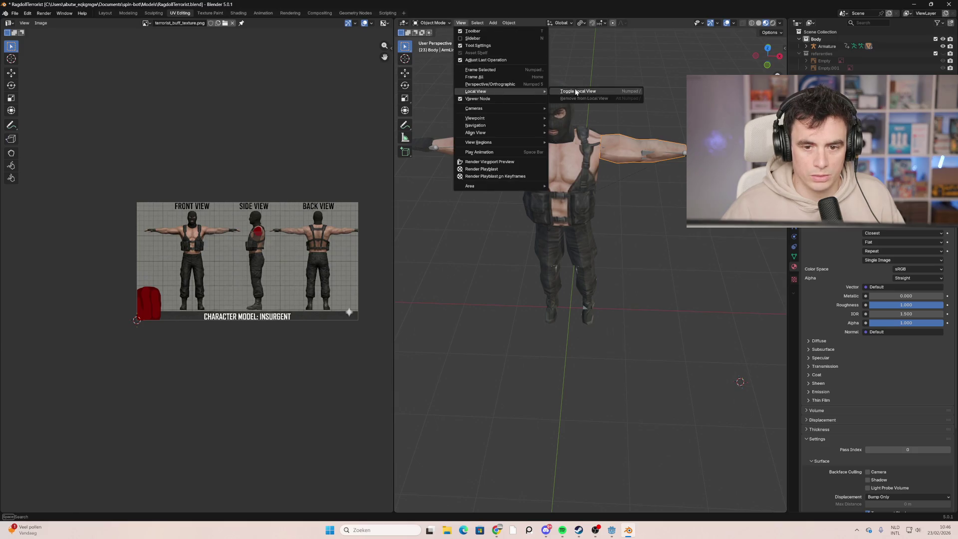
pyautogui.click(577, 92)
pyautogui.moveTo(597, 125)
pyautogui.mouseDown(button='middle')
pyautogui.moveTo(637, 120)
pyautogui.moveTo(675, 94)
pyautogui.moveTo(602, 257)
pyautogui.moveTo(514, 280)
pyautogui.moveTo(564, 284)
pyautogui.moveTo(526, 267)
pyautogui.moveTo(663, 278)
pyautogui.moveTo(594, 283)
pyautogui.mouseUp(button='middle')
pyautogui.press('Tab')
pyautogui.click(605, 237)
pyautogui.keyDown('shift'); pyautogui.click(596, 280); pyautogui.keyUp('shift')
pyautogui.keyDown('shift'); pyautogui.click(634, 285); pyautogui.keyUp('shift')
pyautogui.keyDown('shift'); pyautogui.click(634, 308); pyautogui.keyUp('shift')
pyautogui.keyDown('shift'); pyautogui.click(662, 298); pyautogui.keyUp('shift')
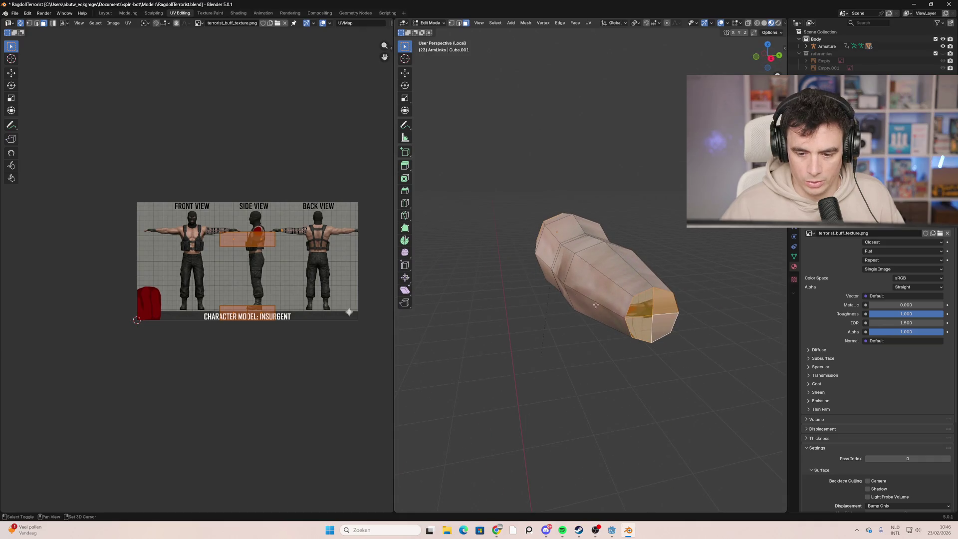
pyautogui.moveTo(662, 298)
pyautogui.mouseDown(button='middle')
pyautogui.moveTo(643, 283)
pyautogui.moveTo(522, 299)
pyautogui.moveTo(487, 275)
pyautogui.moveTo(478, 239)
pyautogui.moveTo(517, 261)
pyautogui.moveTo(585, 261)
pyautogui.mouseUp(button='middle')
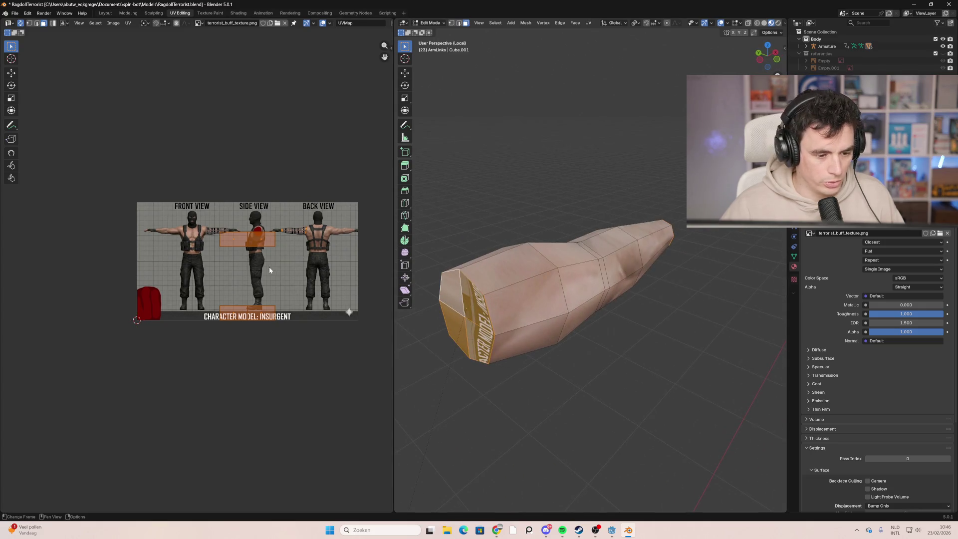
# Step: Split the end faces' UVs, shrink the island onto the red bag, and return to Object Mode
pyautogui.press('u')
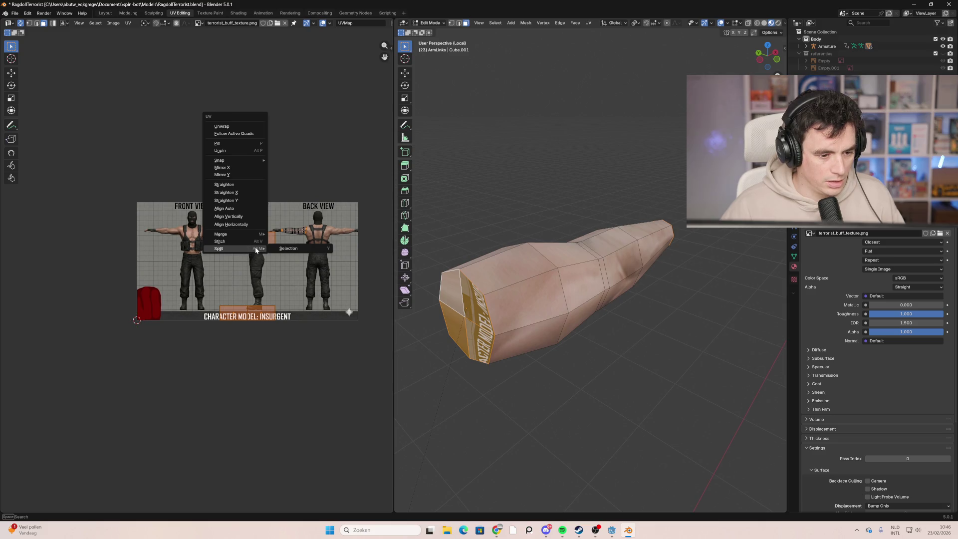
pyautogui.click(279, 248)
pyautogui.press('s')
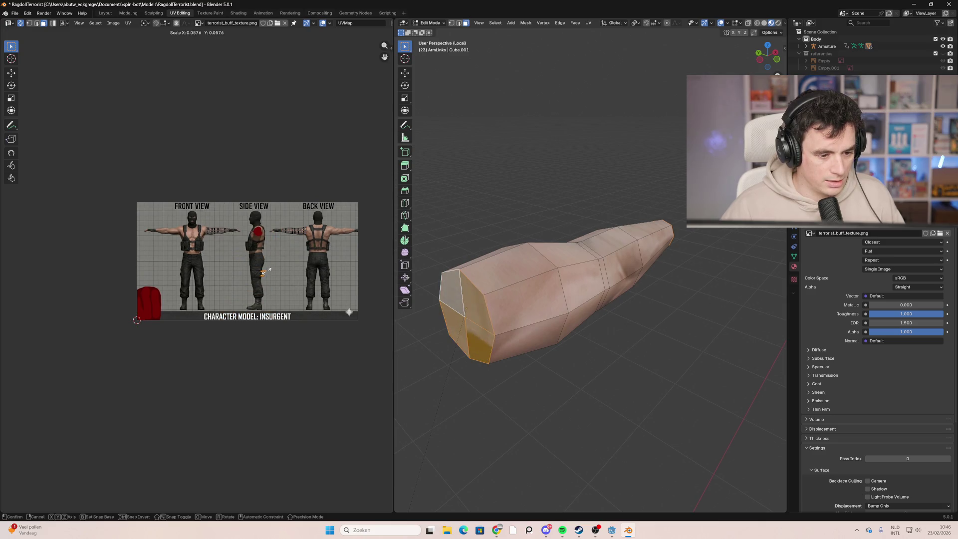
pyautogui.click(269, 287)
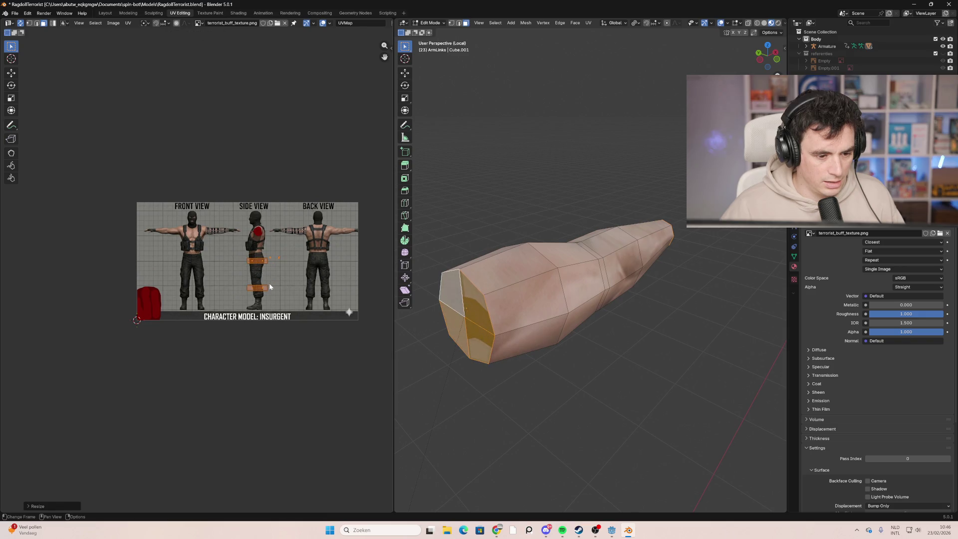
pyautogui.press('s')
pyautogui.click(269, 284)
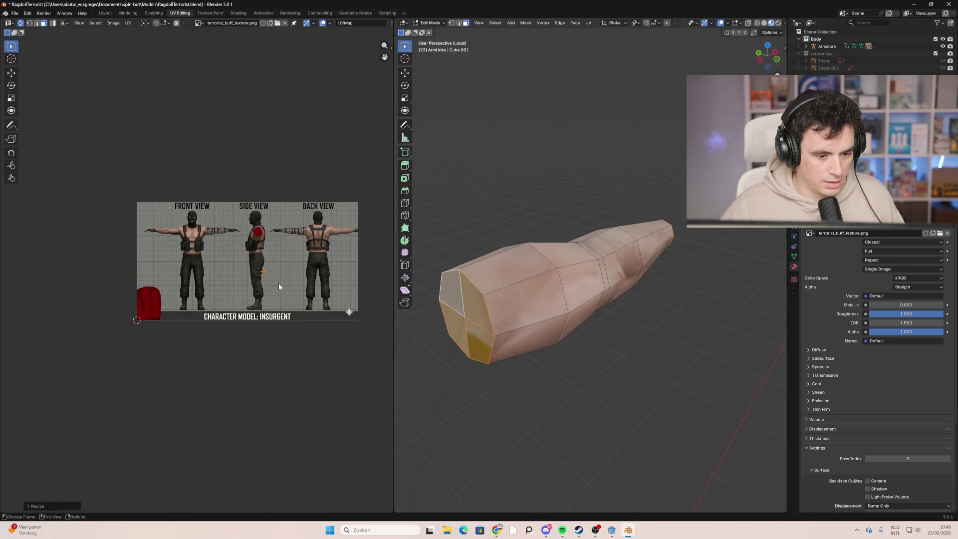
pyautogui.press('g')
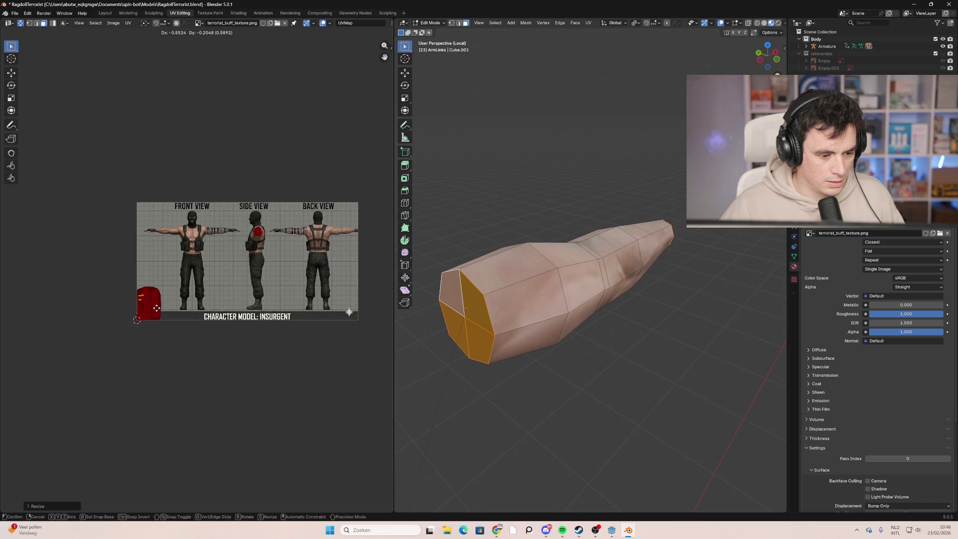
pyautogui.click(157, 311)
pyautogui.click(484, 199)
pyautogui.moveTo(484, 199)
pyautogui.mouseDown(button='middle')
pyautogui.moveTo(502, 214)
pyautogui.moveTo(451, 216)
pyautogui.moveTo(611, 260)
pyautogui.moveTo(706, 261)
pyautogui.moveTo(556, 256)
pyautogui.moveTo(693, 406)
pyautogui.moveTo(686, 401)
pyautogui.mouseUp(button='middle')
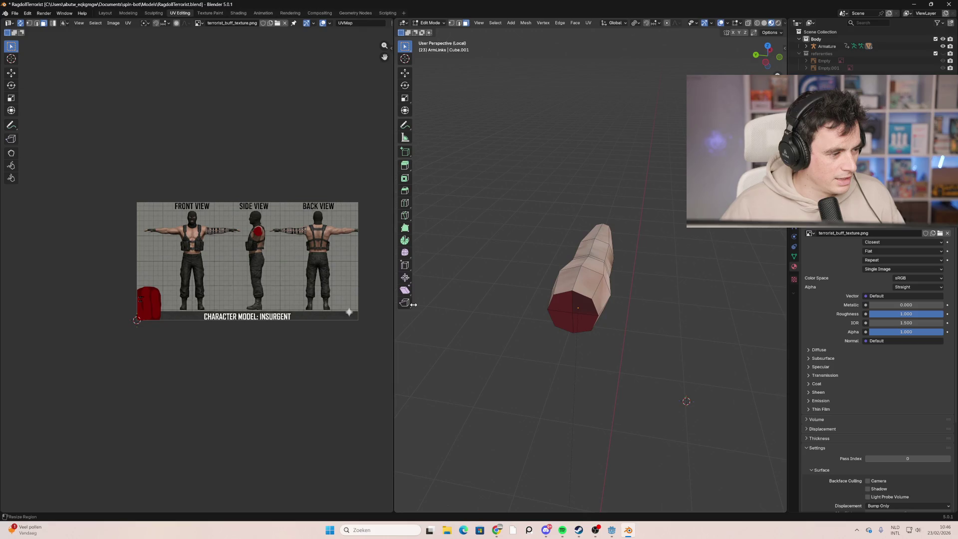
pyautogui.moveTo(515, 293)
pyautogui.mouseDown(button='middle')
pyautogui.moveTo(456, 451)
pyautogui.moveTo(704, 248)
pyautogui.moveTo(466, 53)
pyautogui.mouseUp(button='middle')
pyautogui.press('Tab')
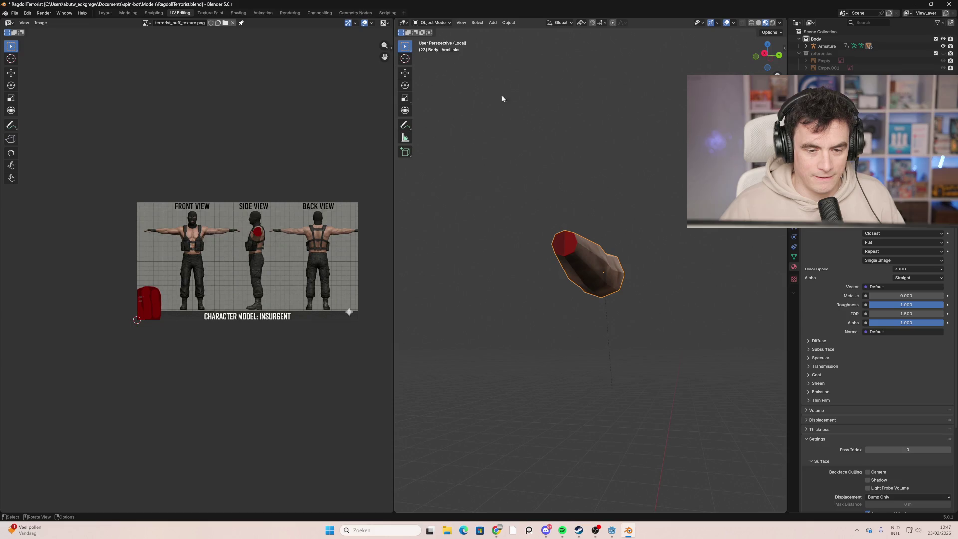
# Step: Leave Local View and isolate the ArmRechts arm instead
pyautogui.click(439, 23)
pyautogui.moveTo(460, 24)
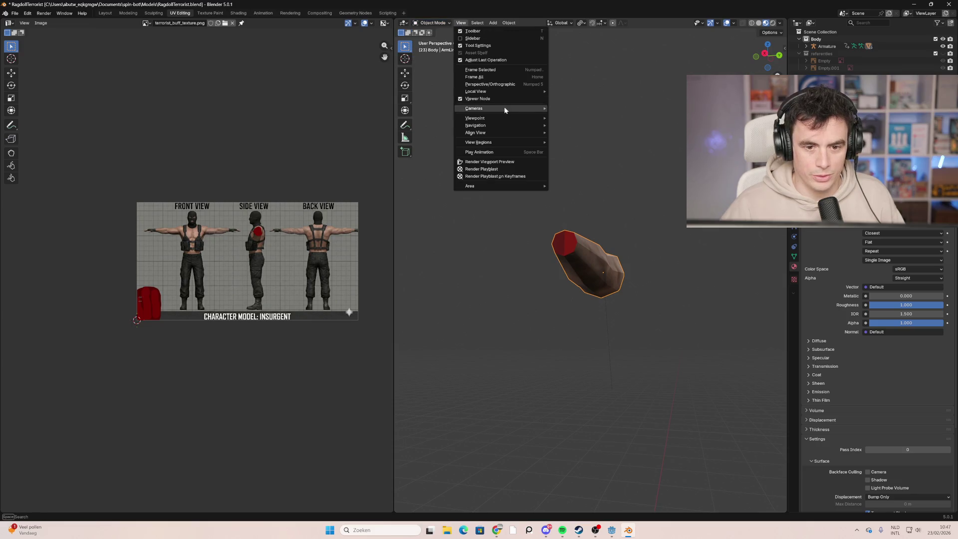
pyautogui.moveTo(504, 90)
pyautogui.click(574, 93)
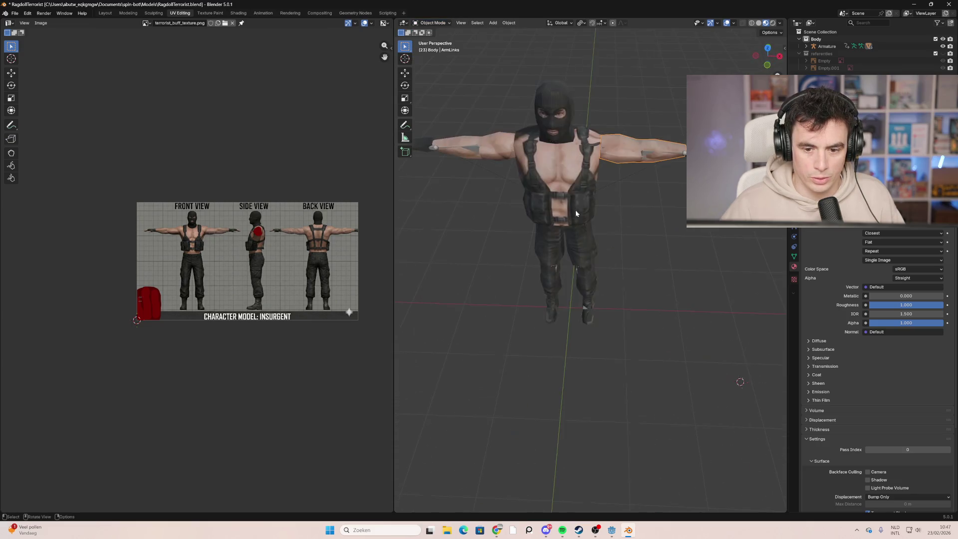
pyautogui.click(460, 22)
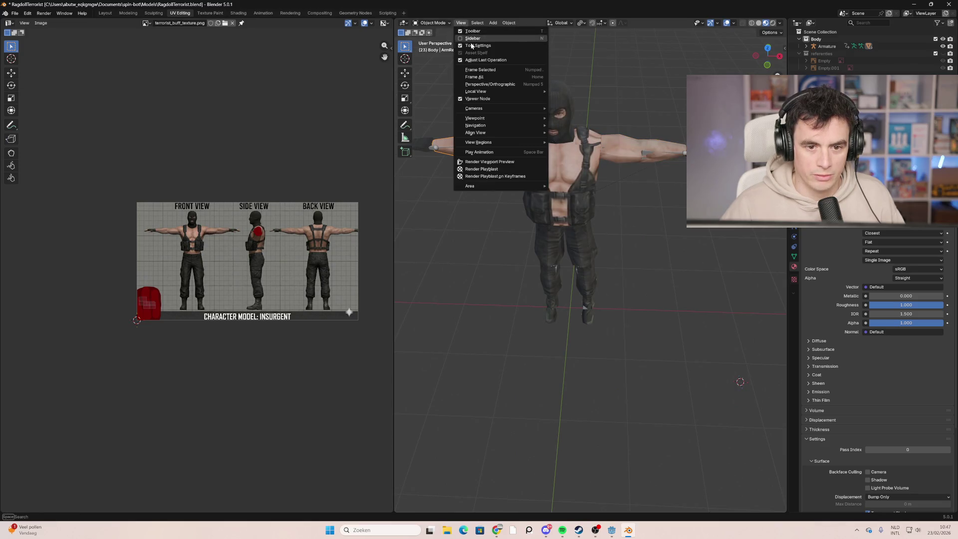
pyautogui.moveTo(495, 92)
pyautogui.click(579, 91)
pyautogui.moveTo(542, 166)
pyautogui.mouseDown(button='middle')
pyautogui.moveTo(624, 184)
pyautogui.moveTo(498, 202)
pyautogui.moveTo(474, 181)
pyautogui.moveTo(569, 203)
pyautogui.mouseUp(button='middle')
# Step: Select an end face of ArmRechts in Edit Mode, with the texture view panned toward the red bag
pyautogui.press('Tab')
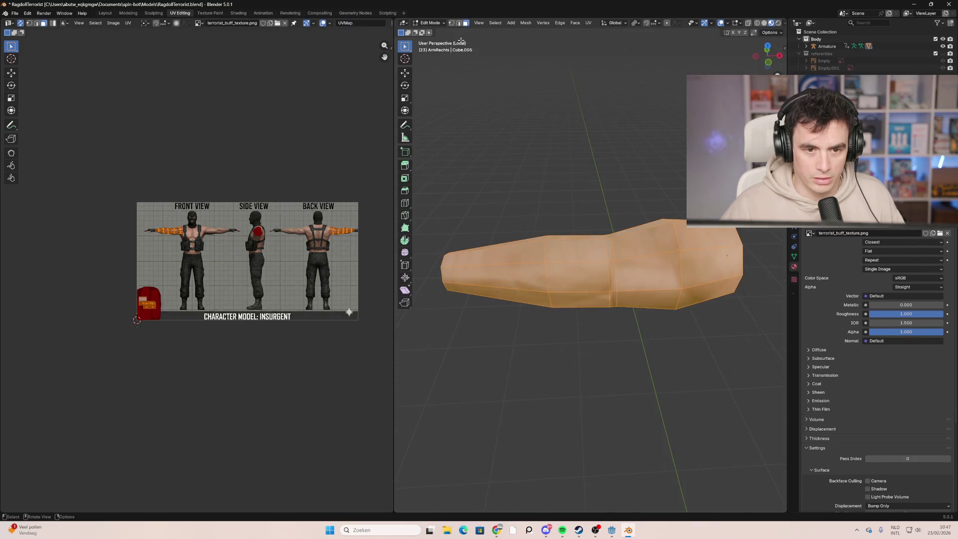
pyautogui.click(442, 24)
pyautogui.moveTo(652, 156)
pyautogui.mouseDown(button='middle')
pyautogui.moveTo(594, 158)
pyautogui.moveTo(573, 171)
pyautogui.moveTo(486, 64)
pyautogui.mouseUp(button='middle')
pyautogui.click(543, 249)
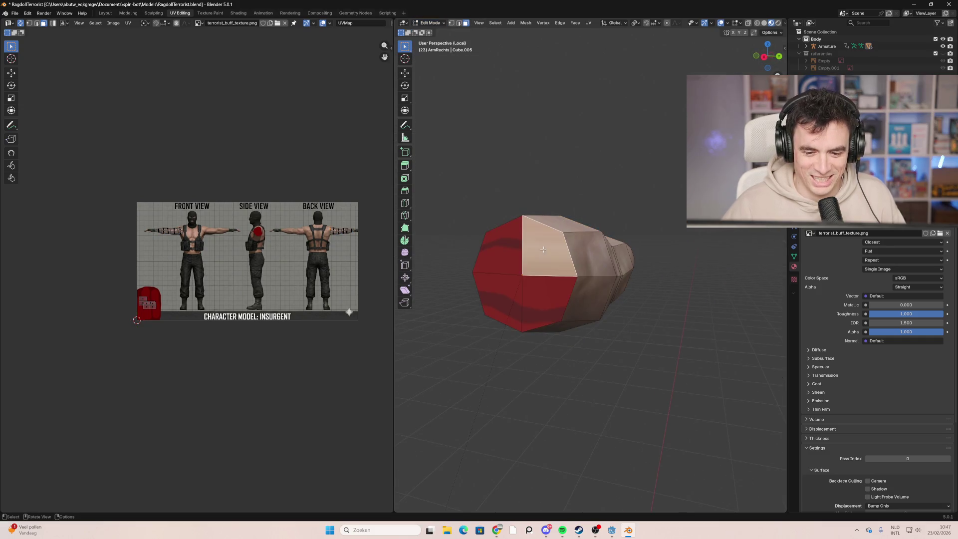
pyautogui.moveTo(399, 230)
pyautogui.mouseDown(button='middle')
pyautogui.moveTo(583, 167)
pyautogui.moveTo(503, 213)
pyautogui.moveTo(661, 245)
pyautogui.mouseUp(button='middle')
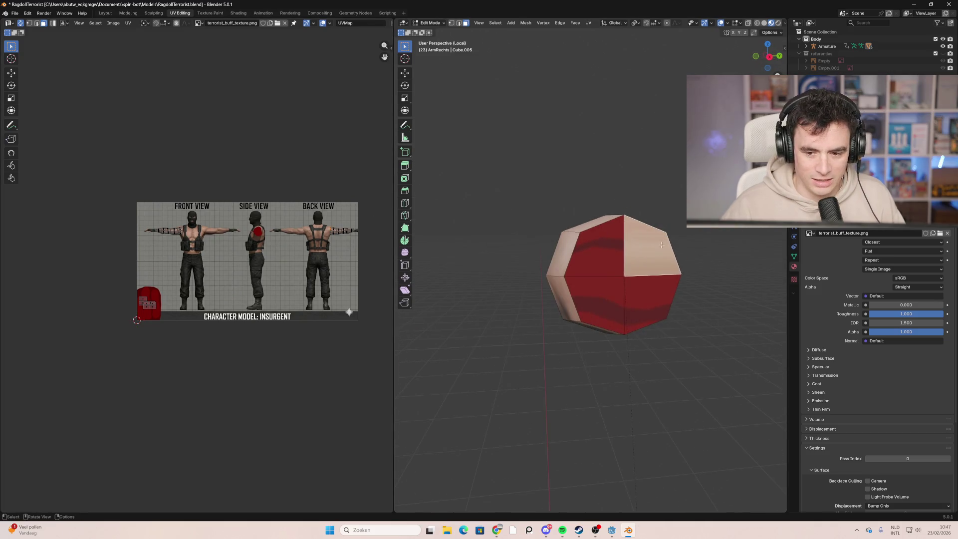
pyautogui.scroll(2, 220, 262)
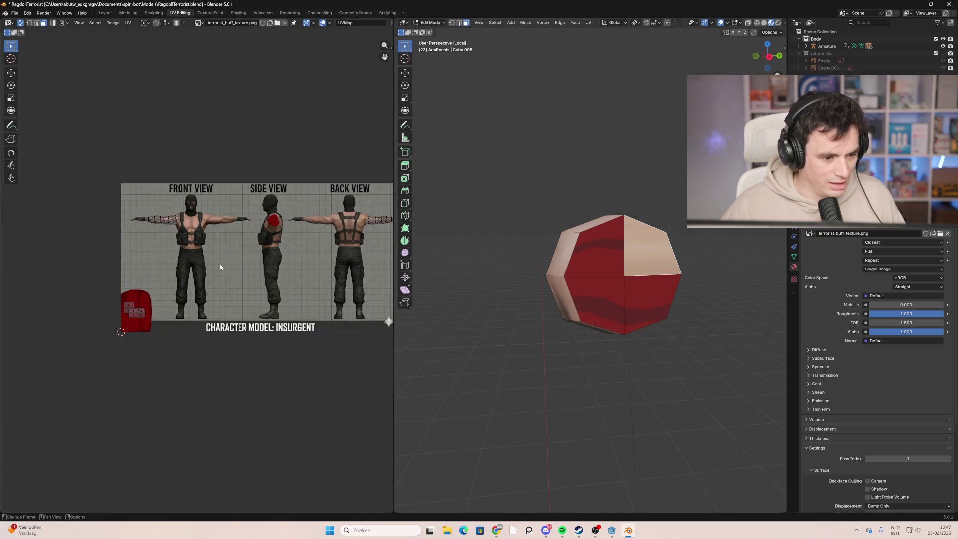
pyautogui.moveTo(138, 262); pyautogui.dragTo(165, 263, button='middle')
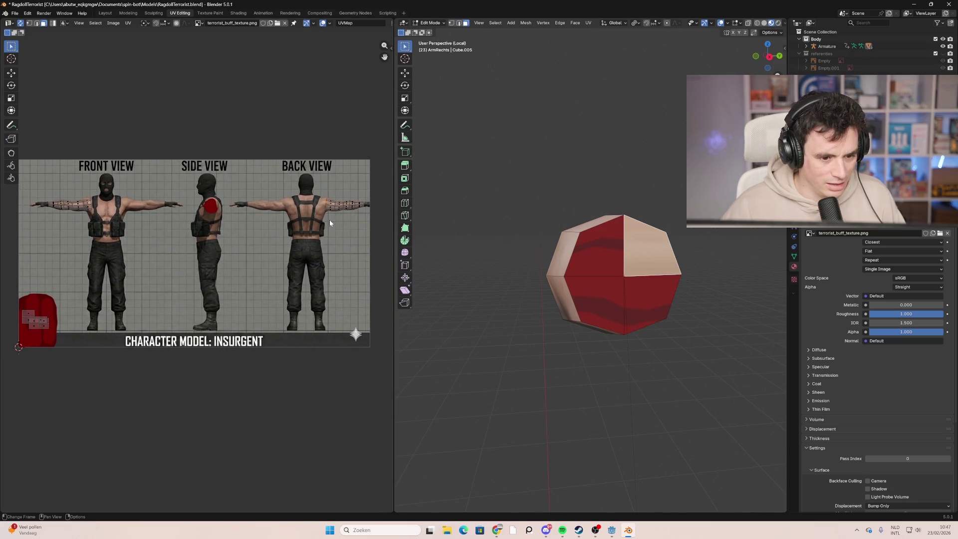
# Step: Split the end face's UVs and move the island onto the red area
pyautogui.press('u')
pyautogui.moveTo(325, 209)
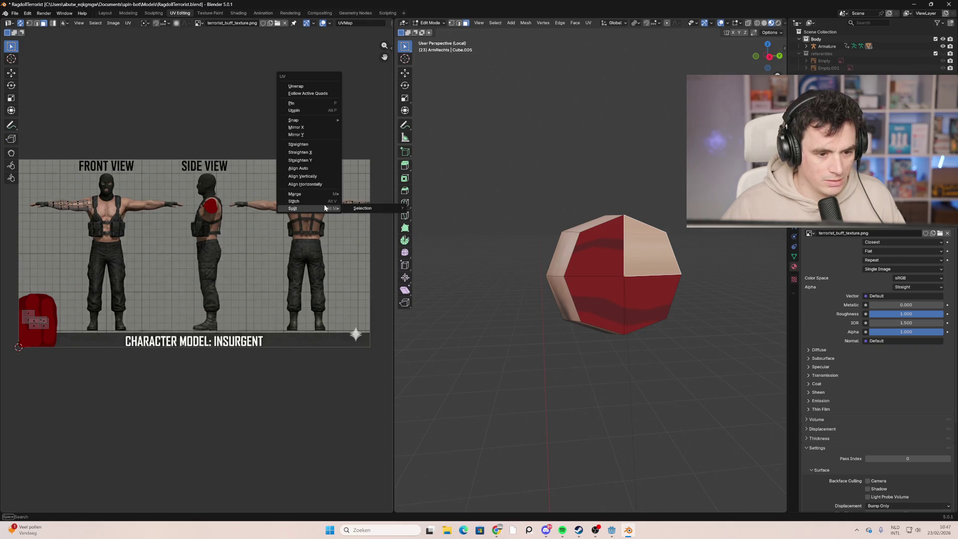
pyautogui.click(359, 208)
pyautogui.press('g')
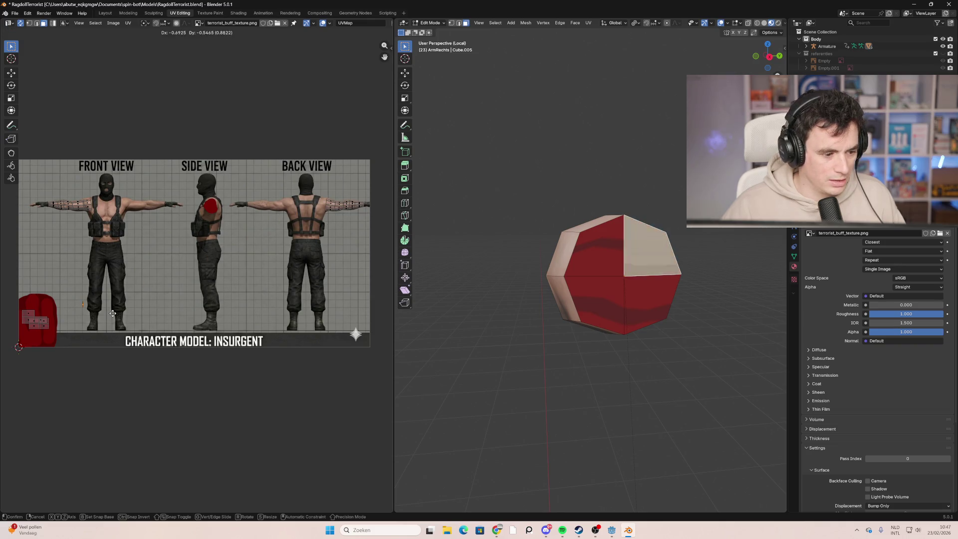
pyautogui.click(76, 307)
pyautogui.moveTo(574, 259)
pyautogui.mouseDown(button='middle')
pyautogui.moveTo(571, 225)
pyautogui.moveTo(718, 243)
pyautogui.moveTo(475, 46)
pyautogui.mouseUp(button='middle')
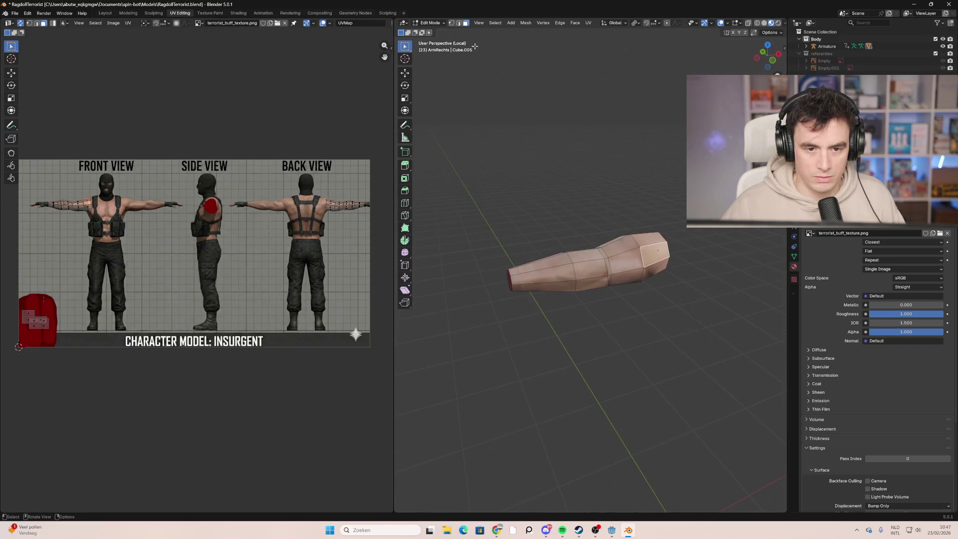
# Step: Bring back the full character view, save RagdollTerrorist.blend, and switch to Godot
pyautogui.click(434, 23)
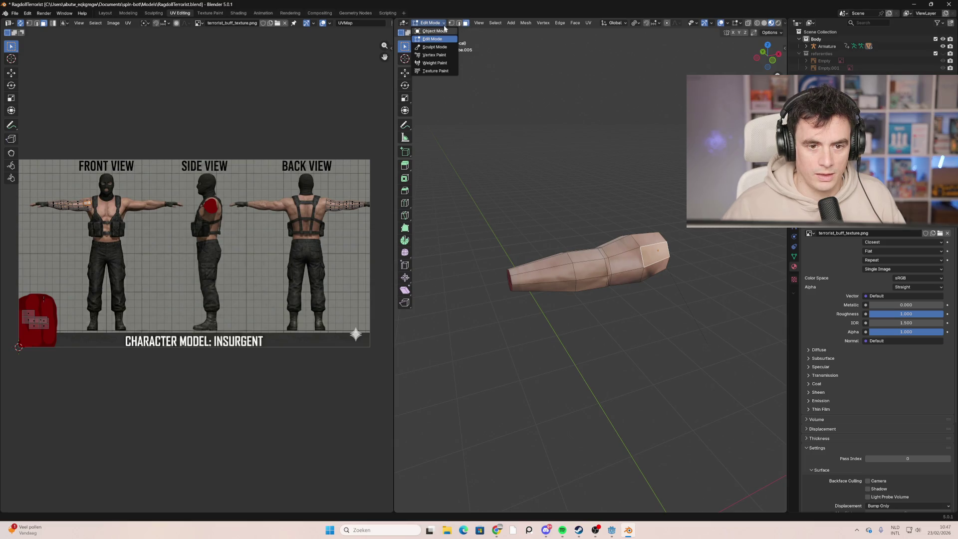
pyautogui.click(478, 22)
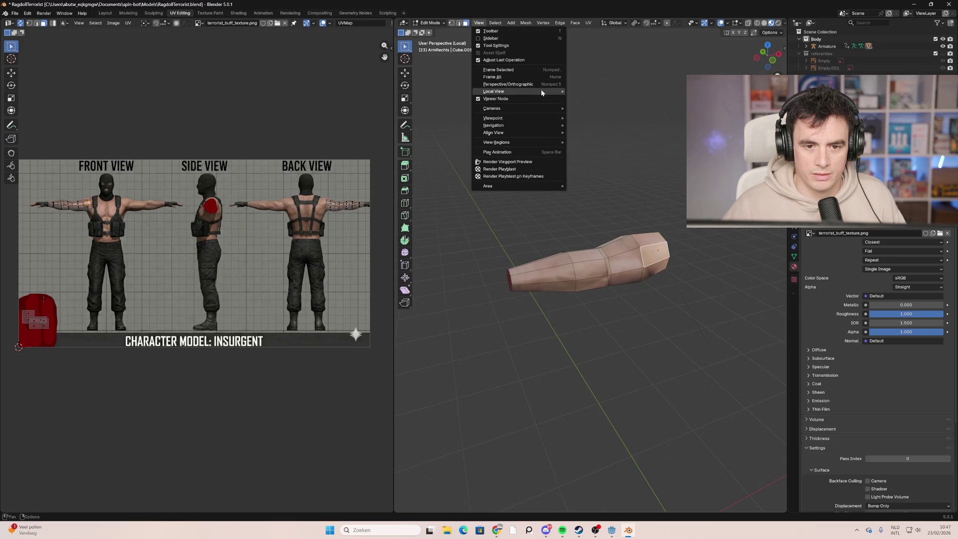
pyautogui.moveTo(541, 91)
pyautogui.click(579, 92)
pyautogui.hotkey('ctrl', 's')
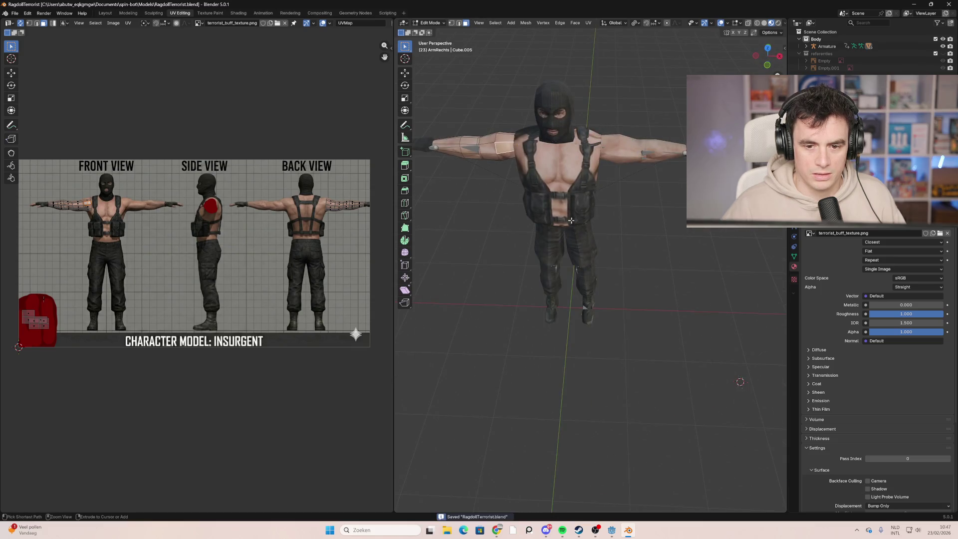
pyautogui.moveTo(601, 212)
pyautogui.mouseDown(button='middle')
pyautogui.moveTo(514, 186)
pyautogui.moveTo(499, 192)
pyautogui.moveTo(602, 229)
pyautogui.mouseUp(button='middle')
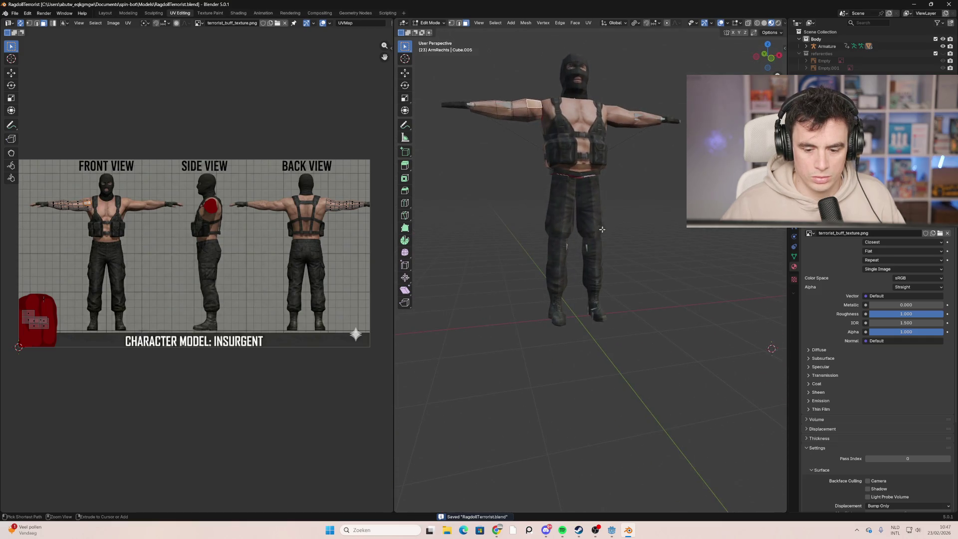
pyautogui.click(618, 529)
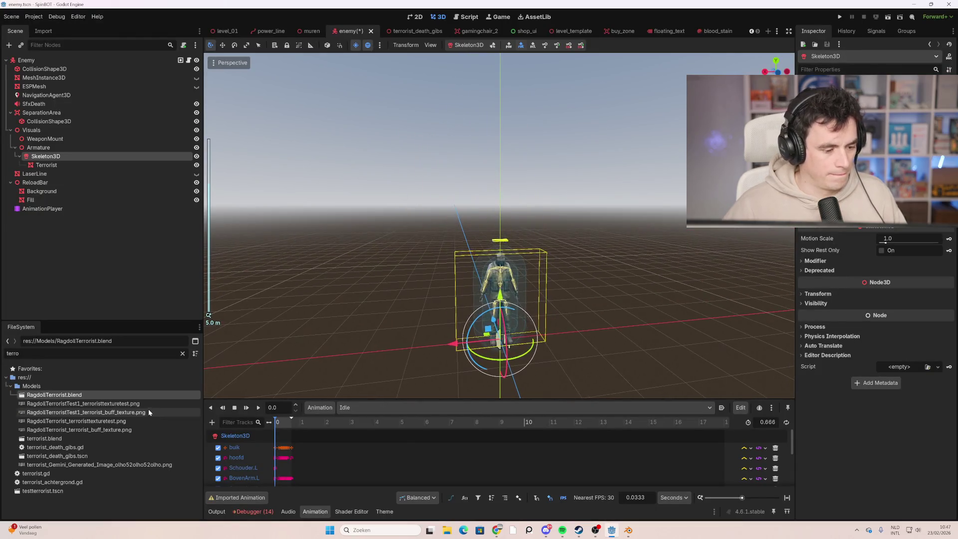
# Step: Inspect the RagdollTerrorist.blend import preview front and back, then close it and return to Blender
pyautogui.doubleClick(79, 395)
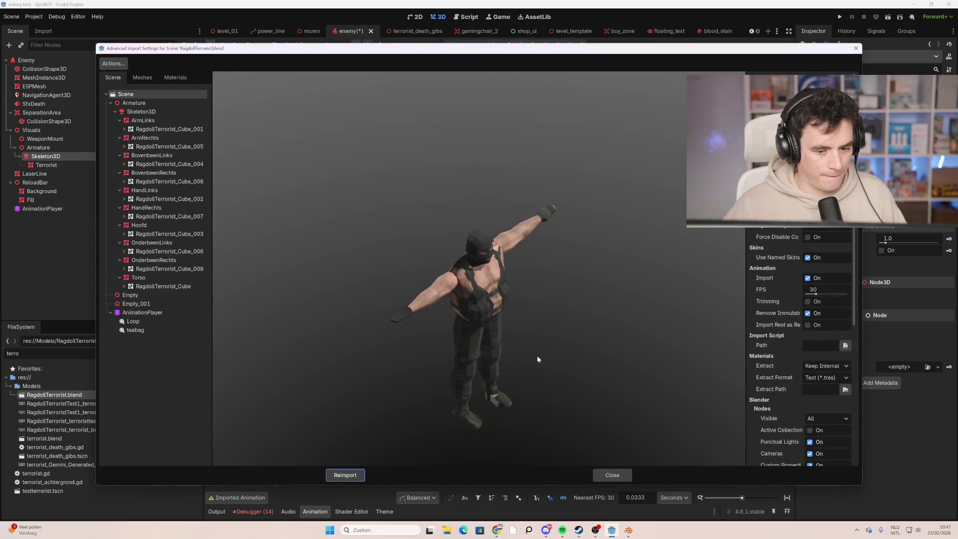
pyautogui.moveTo(555, 323)
pyautogui.mouseDown()
pyautogui.moveTo(515, 283)
pyautogui.moveTo(526, 303)
pyautogui.moveTo(548, 304)
pyautogui.moveTo(558, 317)
pyautogui.moveTo(495, 306)
pyautogui.moveTo(561, 315)
pyautogui.moveTo(546, 299)
pyautogui.moveTo(531, 315)
pyautogui.moveTo(550, 311)
pyautogui.moveTo(542, 292)
pyautogui.moveTo(519, 309)
pyautogui.moveTo(532, 308)
pyautogui.mouseUp()
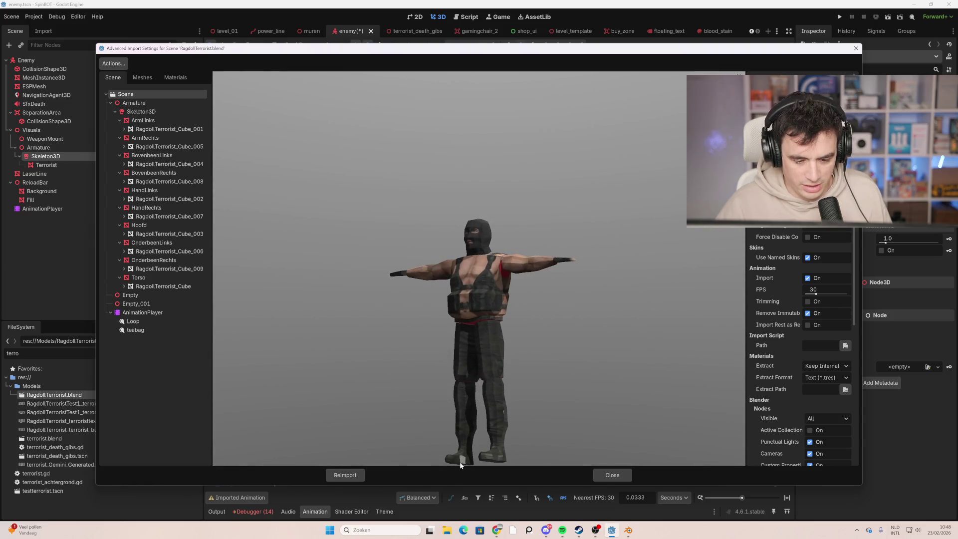
pyautogui.scroll(-4, 471, 444)
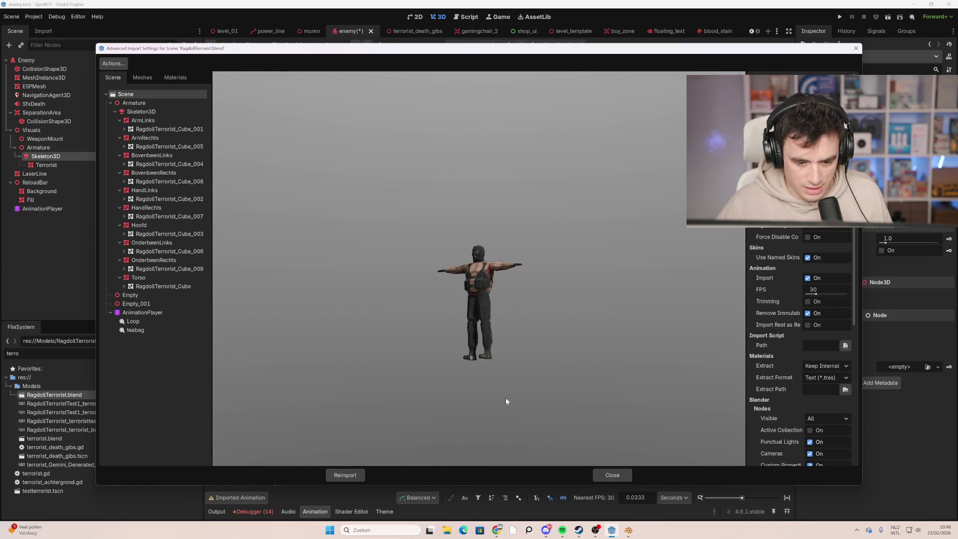
pyautogui.scroll(3, 474, 348)
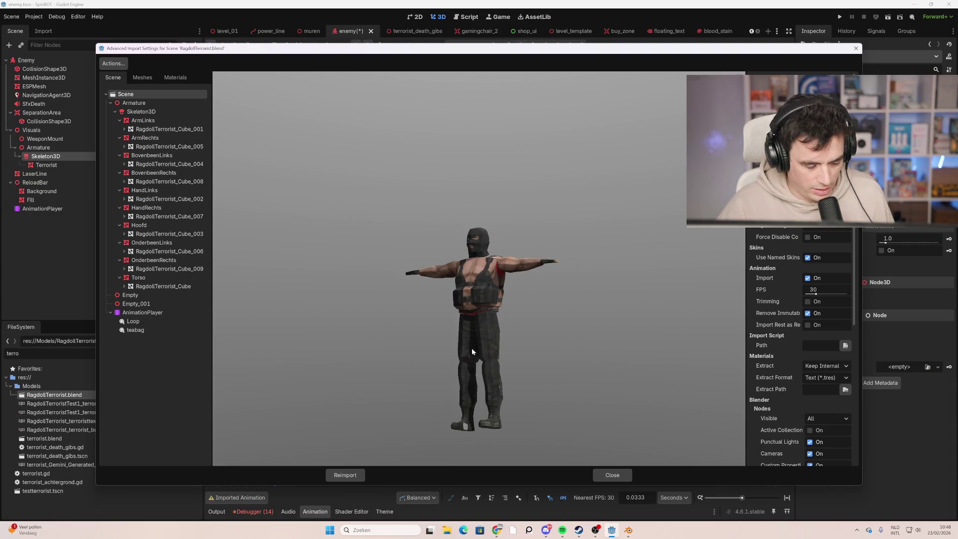
pyautogui.scroll(-2, 481, 344)
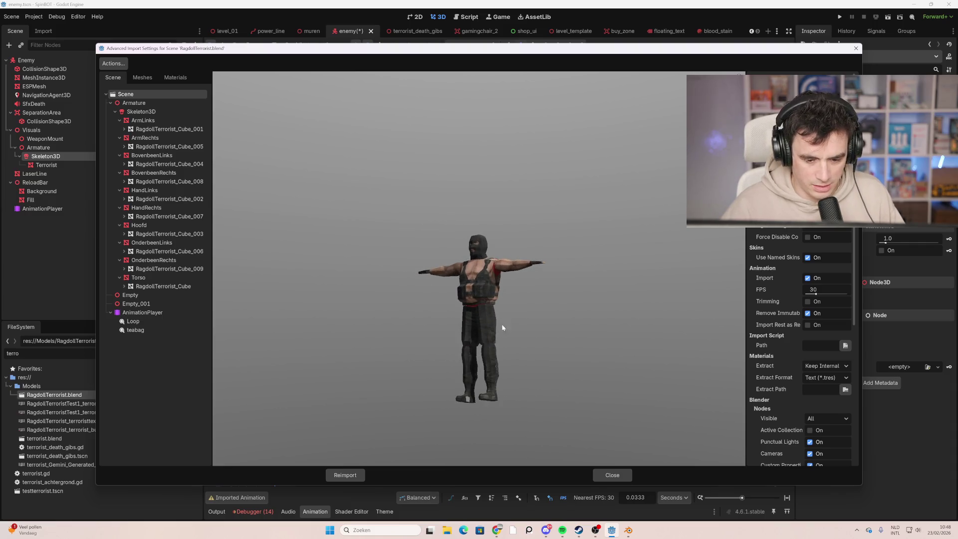
pyautogui.moveTo(453, 290); pyautogui.dragTo(515, 302)
pyautogui.moveTo(552, 378)
pyautogui.mouseDown()
pyautogui.moveTo(554, 348)
pyautogui.moveTo(529, 372)
pyautogui.mouseUp()
pyautogui.click(607, 477)
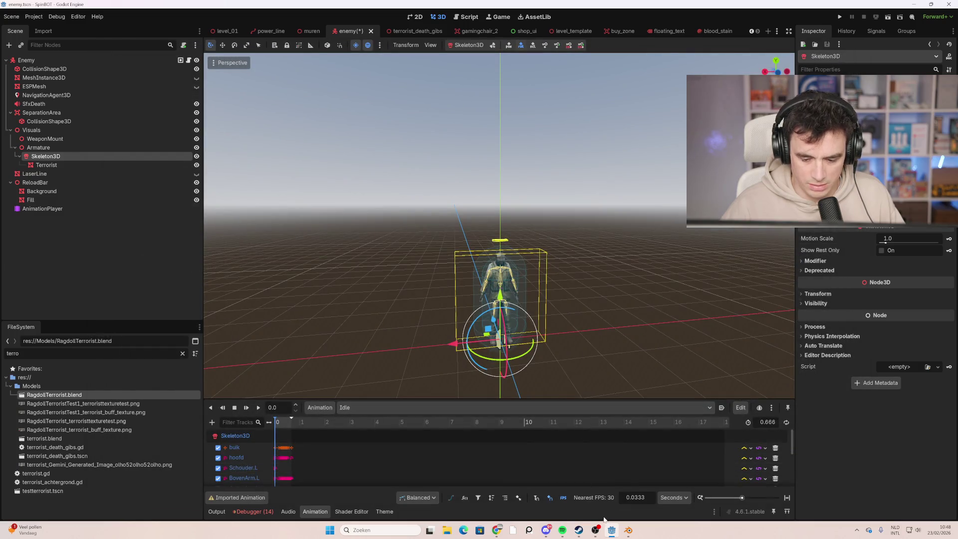
pyautogui.click(628, 530)
# Step: Select the left lower leg OnderbeenLinks and isolate it in Local View
pyautogui.scroll(5, 549, 300)
pyautogui.moveTo(549, 299); pyautogui.dragTo(571, 351, button='middle')
pyautogui.scroll(8, 574, 359)
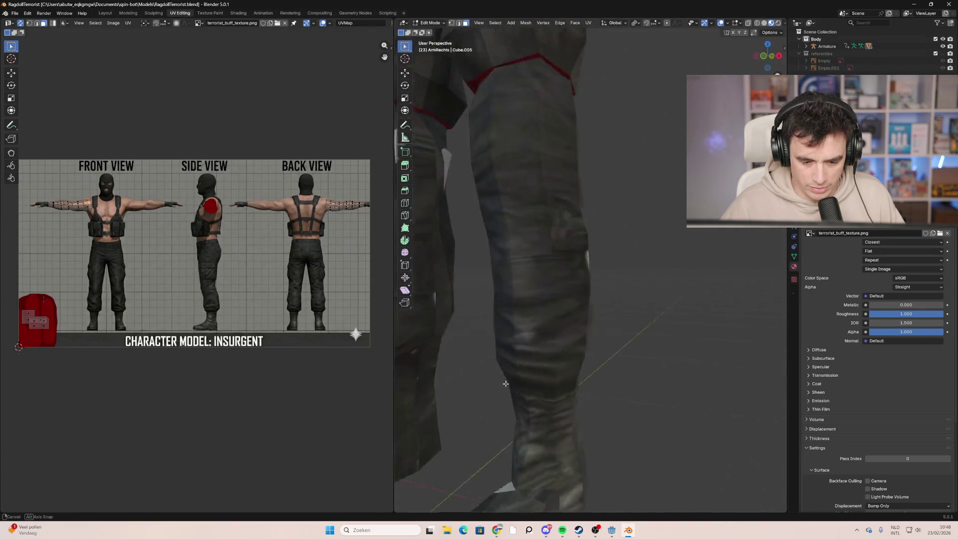
pyautogui.scroll(-5, 580, 379)
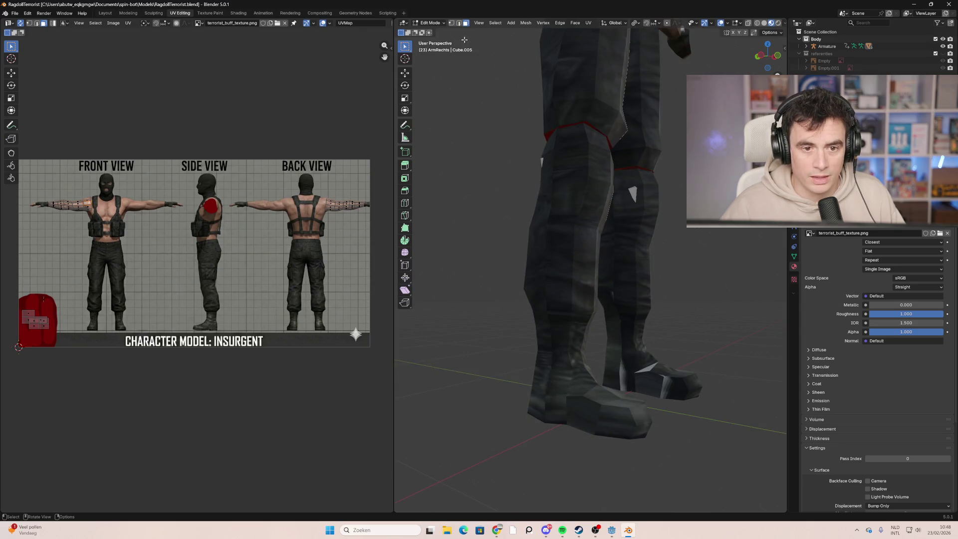
pyautogui.press('Tab')
pyautogui.click(641, 354)
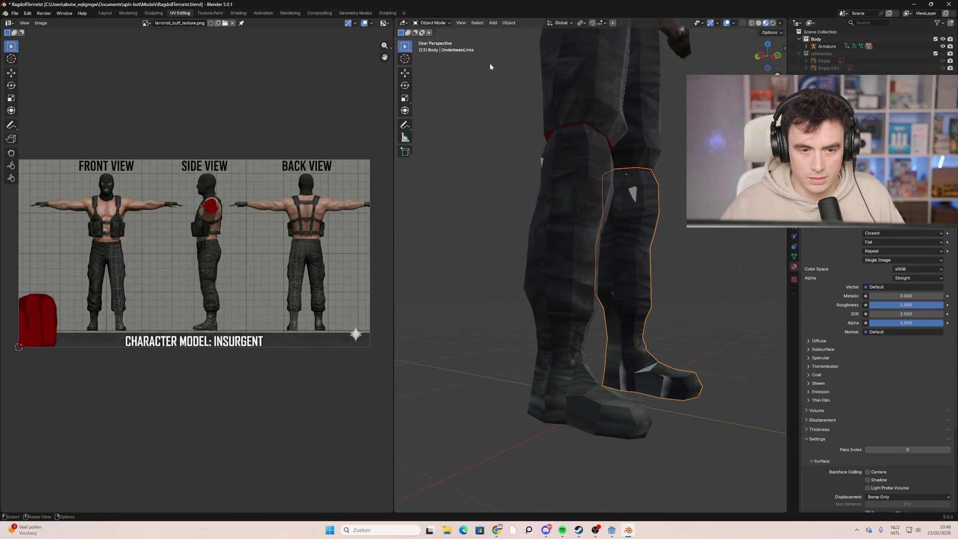
pyautogui.click(461, 22)
pyautogui.moveTo(504, 106)
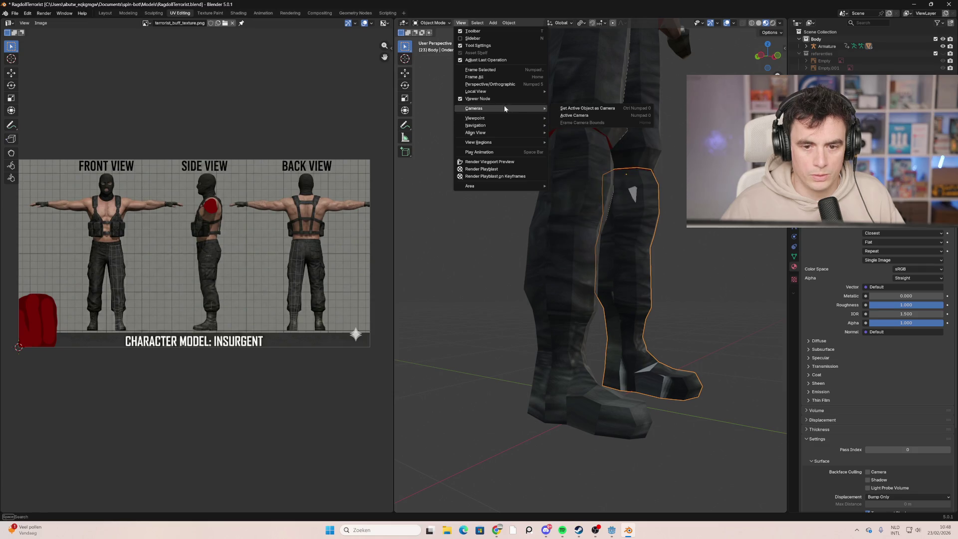
pyautogui.moveTo(519, 91)
pyautogui.click(572, 91)
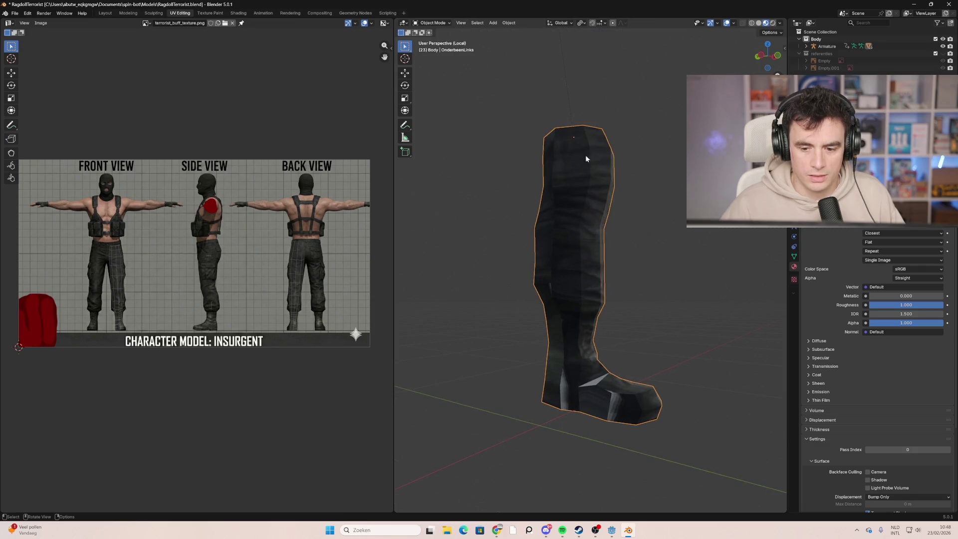
pyautogui.scroll(3, 624, 376)
pyautogui.moveTo(625, 376)
pyautogui.mouseDown(button='middle')
pyautogui.moveTo(681, 379)
pyautogui.moveTo(618, 469)
pyautogui.mouseUp(button='middle')
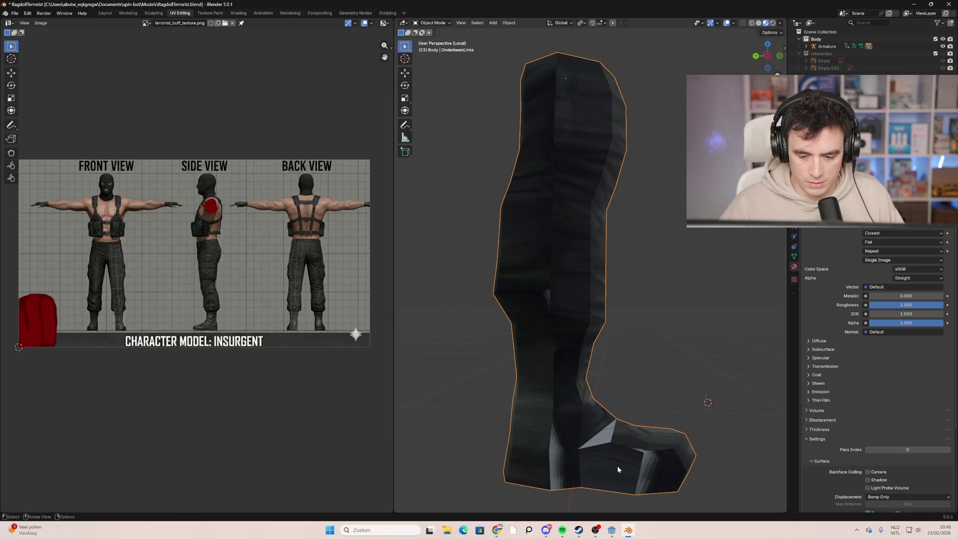
# Step: Select the boot's sole, heel and toe faces in Edit Mode
pyautogui.press('Tab')
pyautogui.click(594, 466)
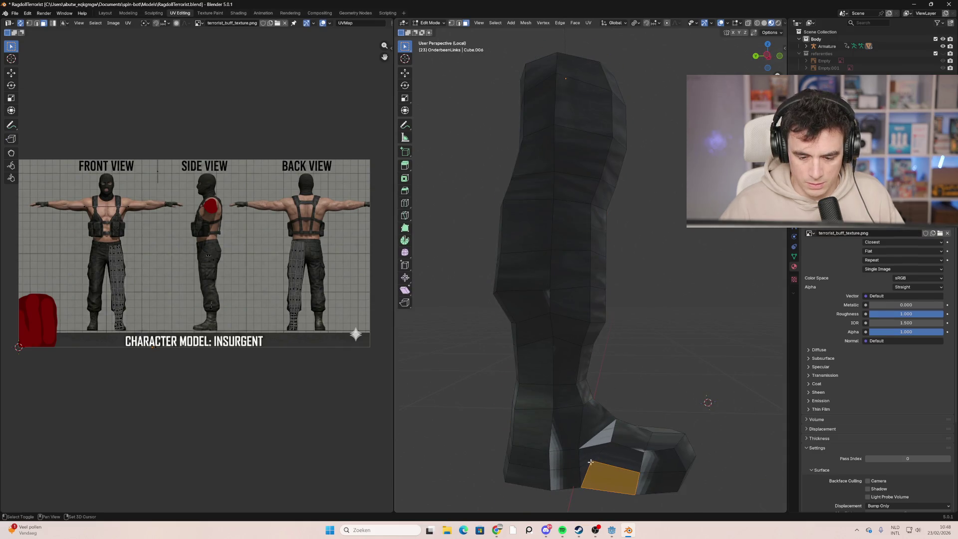
pyautogui.keyDown('shift'); pyautogui.click(588, 468); pyautogui.keyUp('shift')
pyautogui.keyDown('shift'); pyautogui.click(589, 468); pyautogui.keyUp('shift')
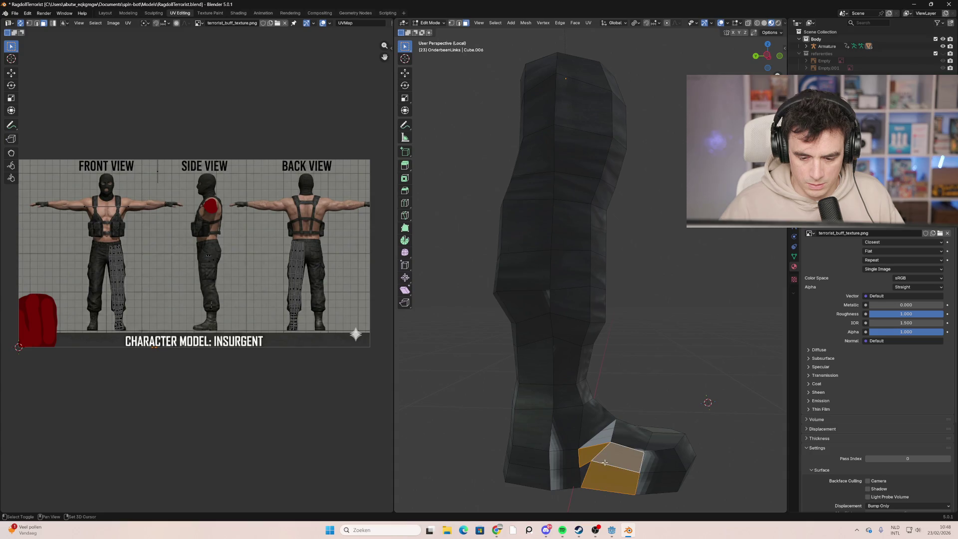
pyautogui.keyDown('shift'); pyautogui.click(603, 440); pyautogui.keyUp('shift')
pyautogui.keyDown('shift'); pyautogui.click(553, 444); pyautogui.keyUp('shift')
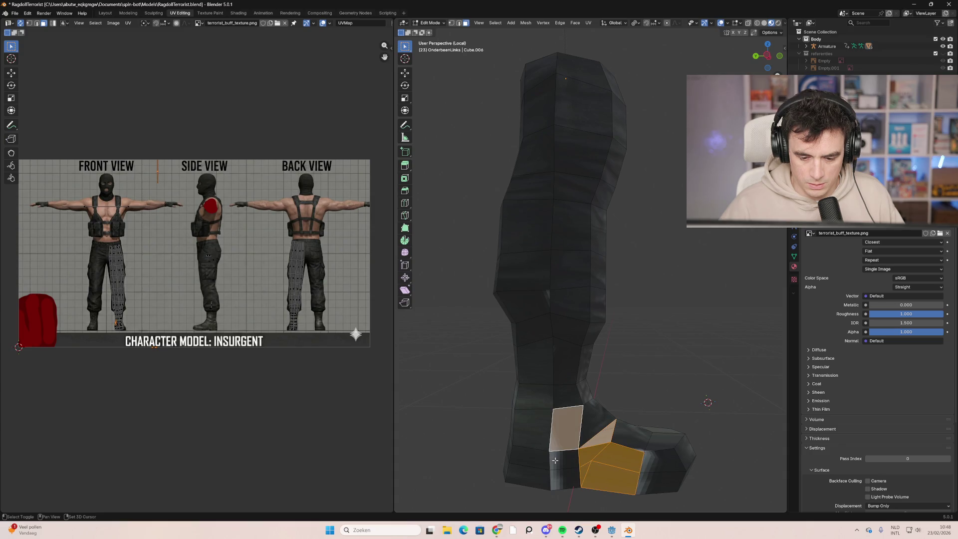
pyautogui.keyDown('shift'); pyautogui.click(562, 478); pyautogui.keyUp('shift')
pyautogui.keyDown('shift'); pyautogui.click(648, 463); pyautogui.keyUp('shift')
pyautogui.keyDown('shift'); pyautogui.click(647, 476); pyautogui.keyUp('shift')
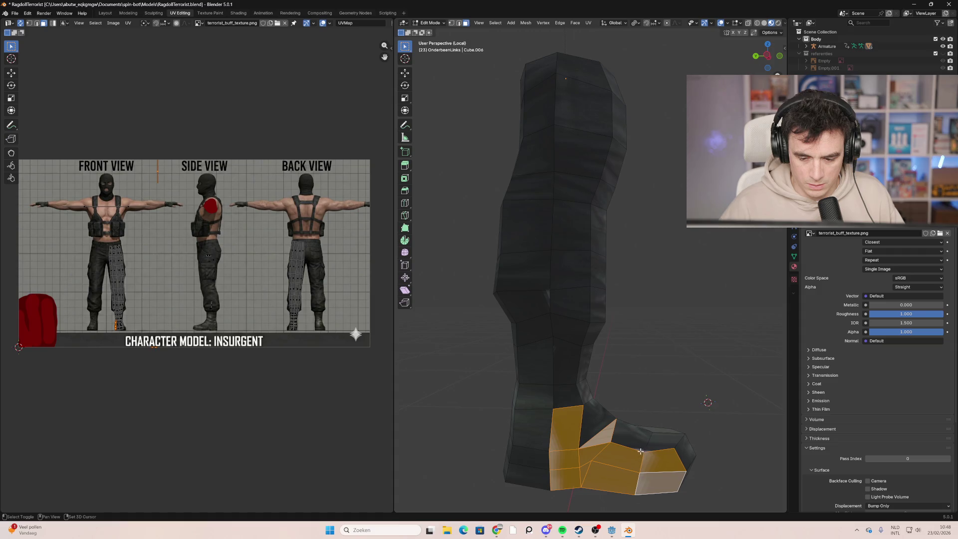
pyautogui.moveTo(640, 451)
pyautogui.mouseDown(button='middle')
pyautogui.moveTo(688, 449)
pyautogui.moveTo(623, 441)
pyautogui.mouseUp(button='middle')
pyautogui.scroll(-1, 244, 295)
pyautogui.scroll(1, 114, 317)
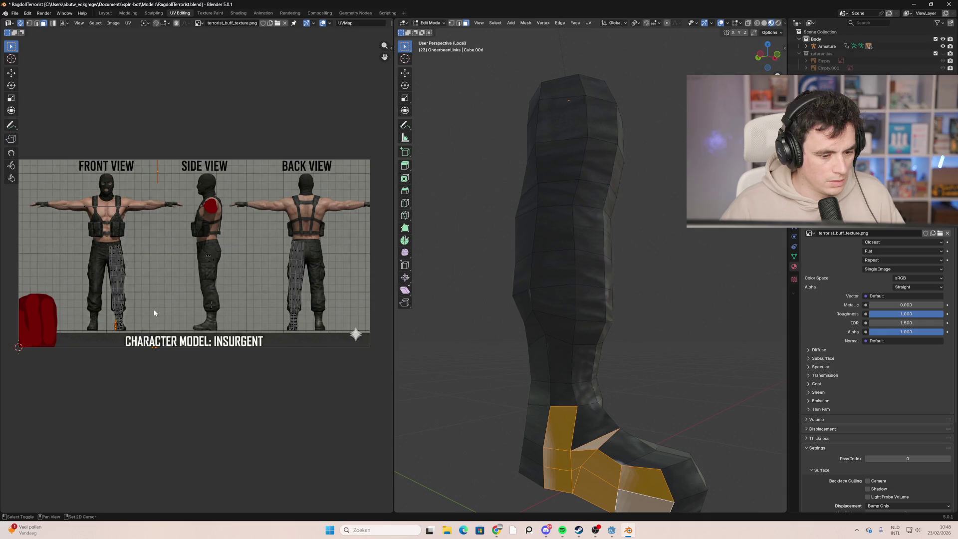
# Step: Split the boot faces' UVs and move the island onto the texture's side-view boot
pyautogui.moveTo(155, 313)
pyautogui.mouseDown(button='middle')
pyautogui.moveTo(183, 290)
pyautogui.moveTo(255, 288)
pyautogui.mouseUp(button='middle')
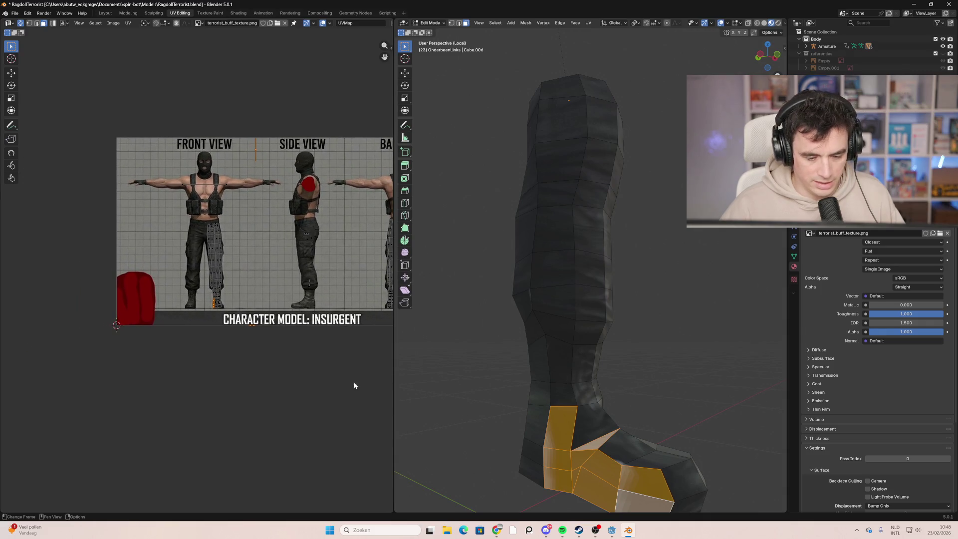
pyautogui.scroll(1, 199, 323)
pyautogui.moveTo(210, 319)
pyautogui.mouseDown(button='middle')
pyautogui.moveTo(188, 316)
pyautogui.moveTo(368, 321)
pyautogui.moveTo(183, 301)
pyautogui.moveTo(328, 293)
pyautogui.mouseUp(button='middle')
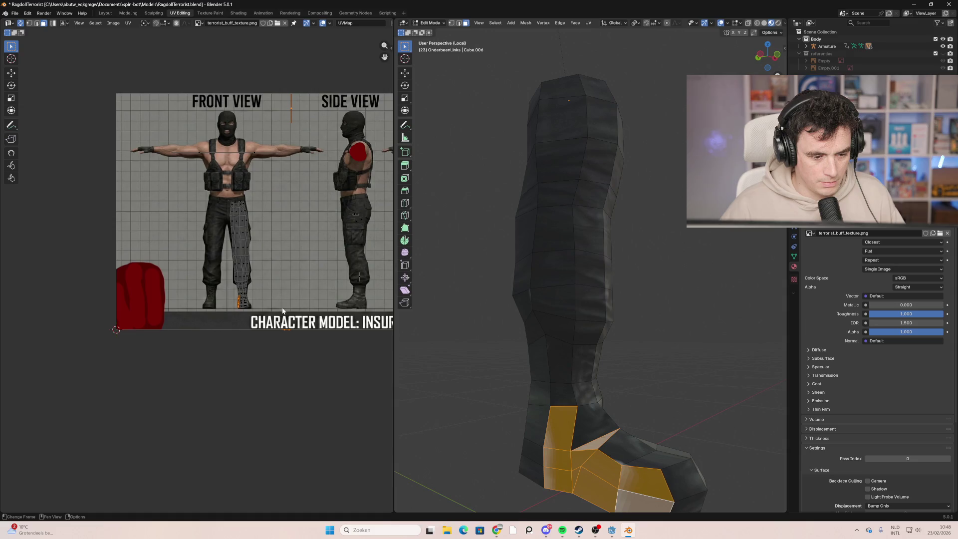
pyautogui.rightClick(268, 304)
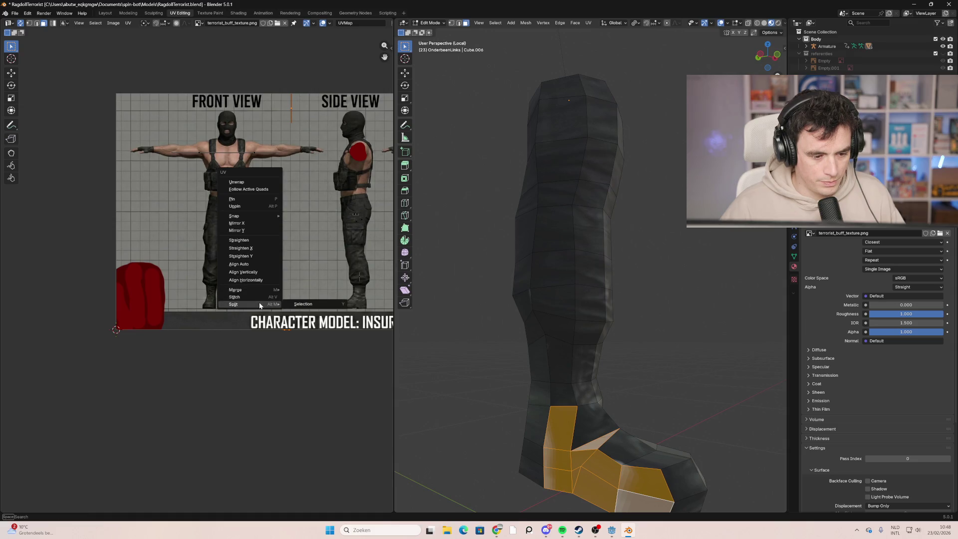
pyautogui.click(303, 304)
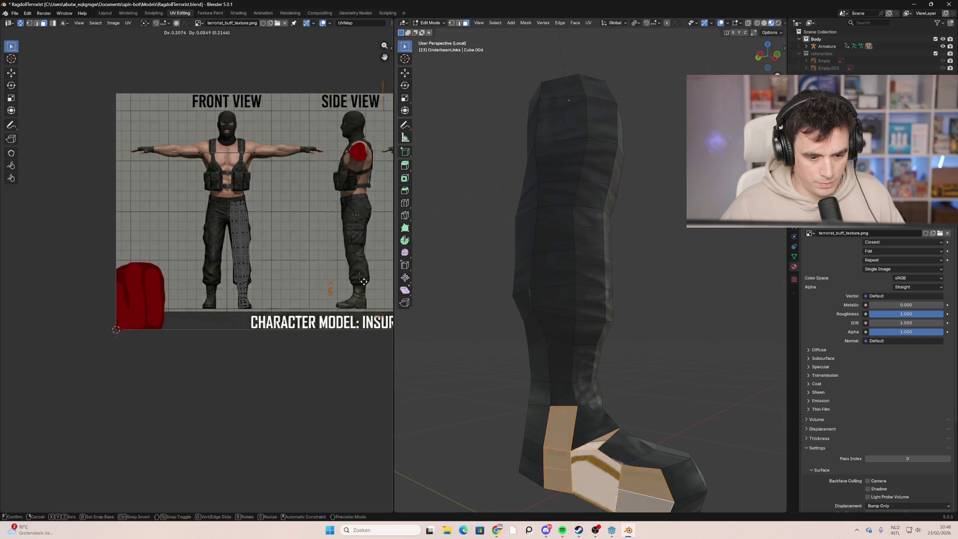
pyautogui.click(327, 263)
pyautogui.click(326, 263)
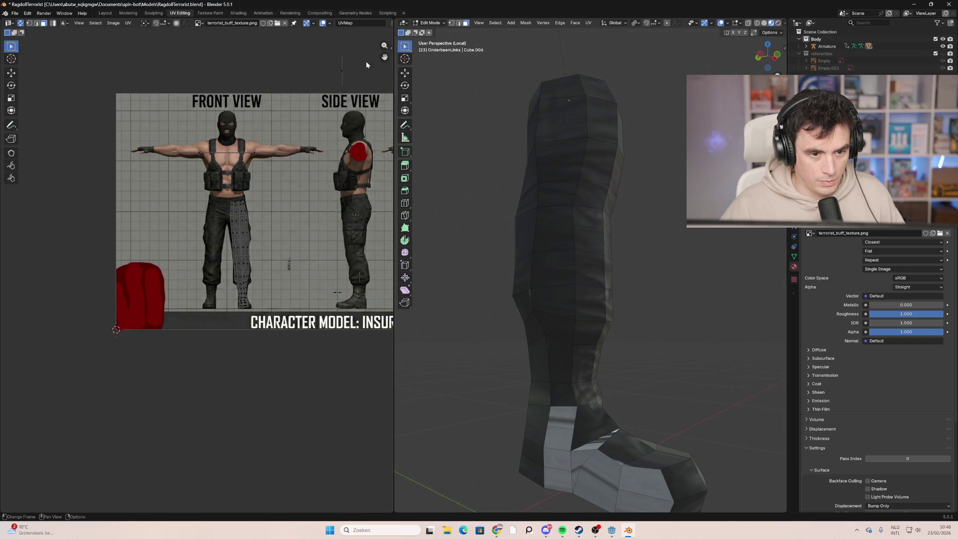
pyautogui.moveTo(332, 96); pyautogui.dragTo(336, 266)
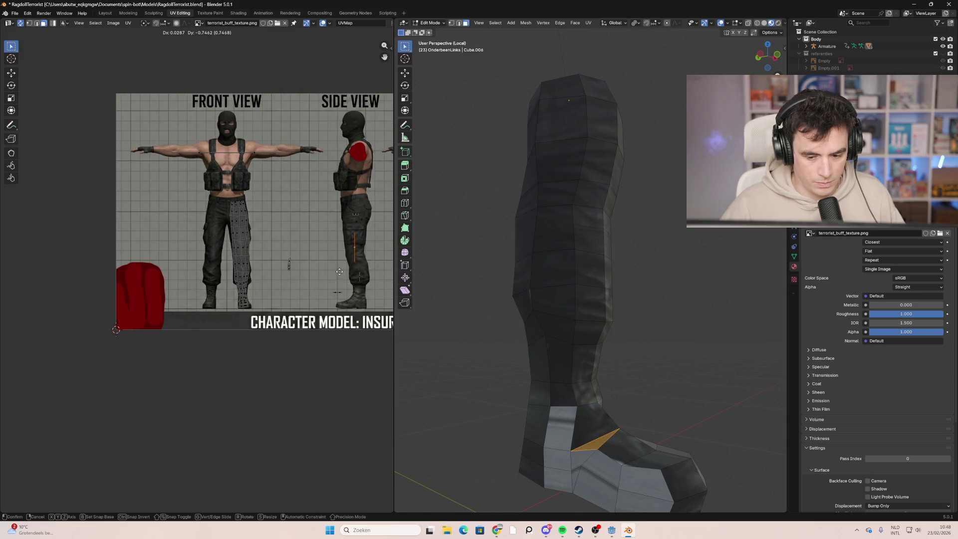
pyautogui.click(343, 265)
pyautogui.click(335, 284)
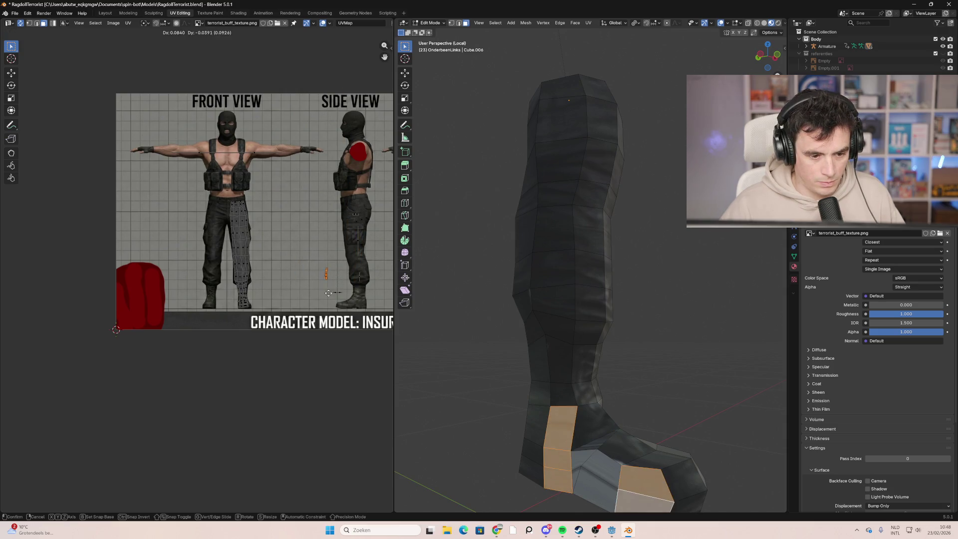
pyautogui.moveTo(363, 279)
pyautogui.mouseDown()
pyautogui.moveTo(361, 298)
pyautogui.moveTo(329, 303)
pyautogui.mouseUp()
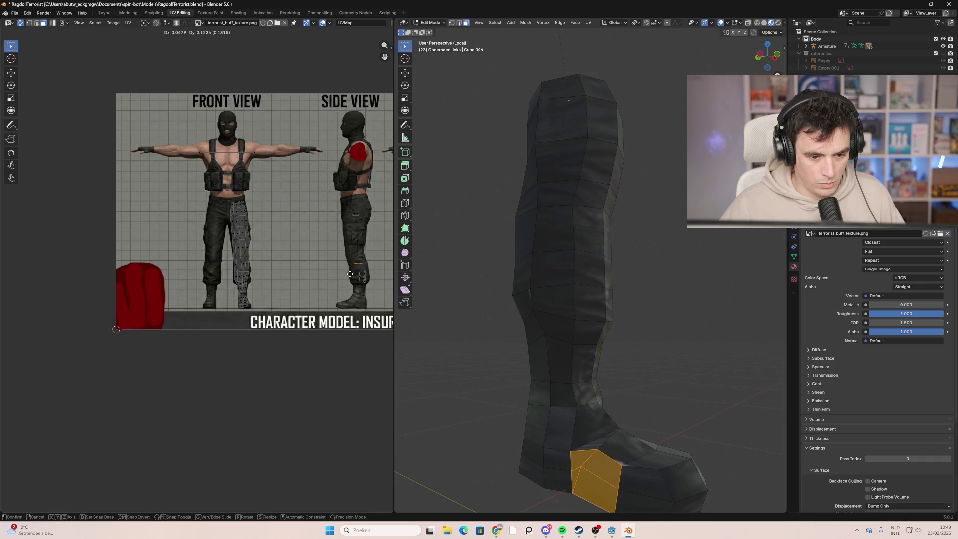
pyautogui.moveTo(544, 320)
pyautogui.mouseDown(button='middle')
pyautogui.moveTo(507, 348)
pyautogui.moveTo(514, 380)
pyautogui.moveTo(607, 403)
pyautogui.moveTo(722, 386)
pyautogui.moveTo(433, 80)
pyautogui.mouseUp(button='middle')
pyautogui.scroll(-5, 507, 348)
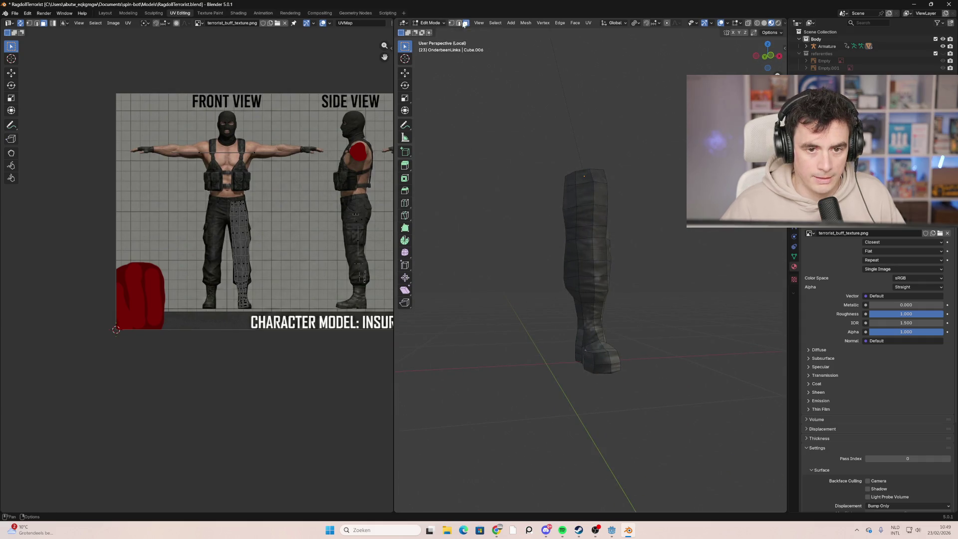
# Step: Bring back the whole character and select the right lower-leg object in Object Mode
pyautogui.click(478, 23)
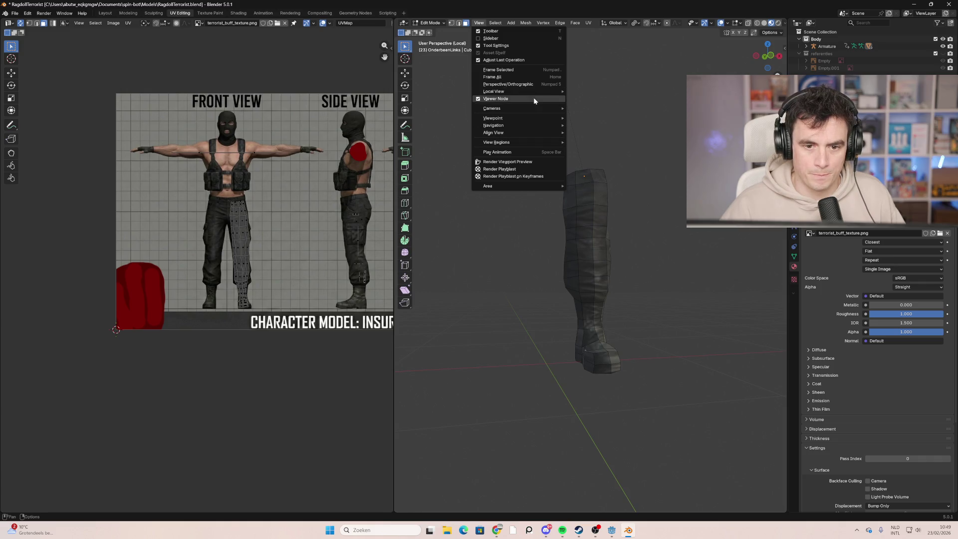
pyautogui.moveTo(549, 91)
pyautogui.click(598, 93)
pyautogui.moveTo(597, 93)
pyautogui.mouseDown(button='middle')
pyautogui.moveTo(477, 358)
pyautogui.moveTo(507, 403)
pyautogui.moveTo(476, 412)
pyautogui.moveTo(523, 395)
pyautogui.moveTo(584, 396)
pyautogui.moveTo(482, 395)
pyautogui.moveTo(427, 385)
pyautogui.moveTo(427, 369)
pyautogui.mouseUp(button='middle')
pyautogui.press('Tab')
pyautogui.click(470, 375)
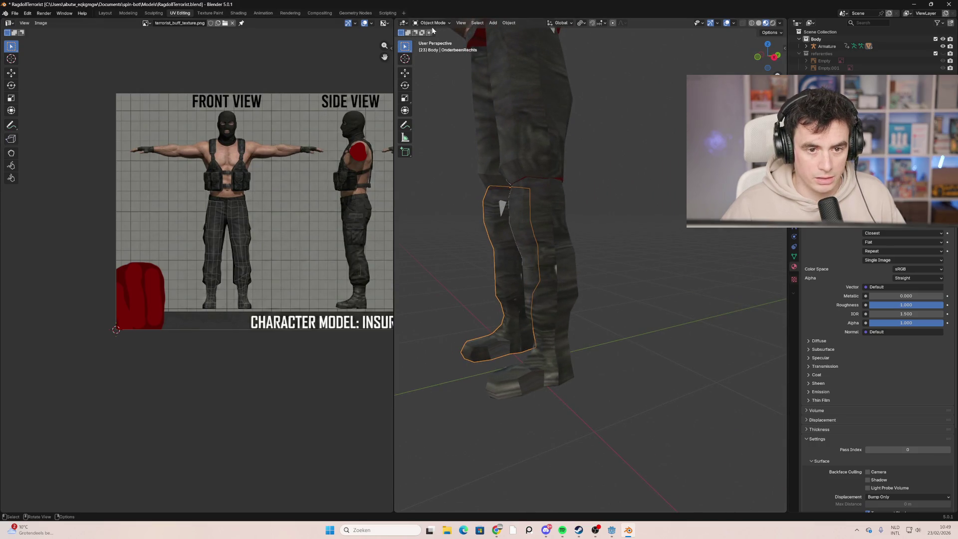
# Step: Put the right leg into Edit Mode and select the front face of the right foot
pyautogui.click(432, 25)
pyautogui.click(432, 40)
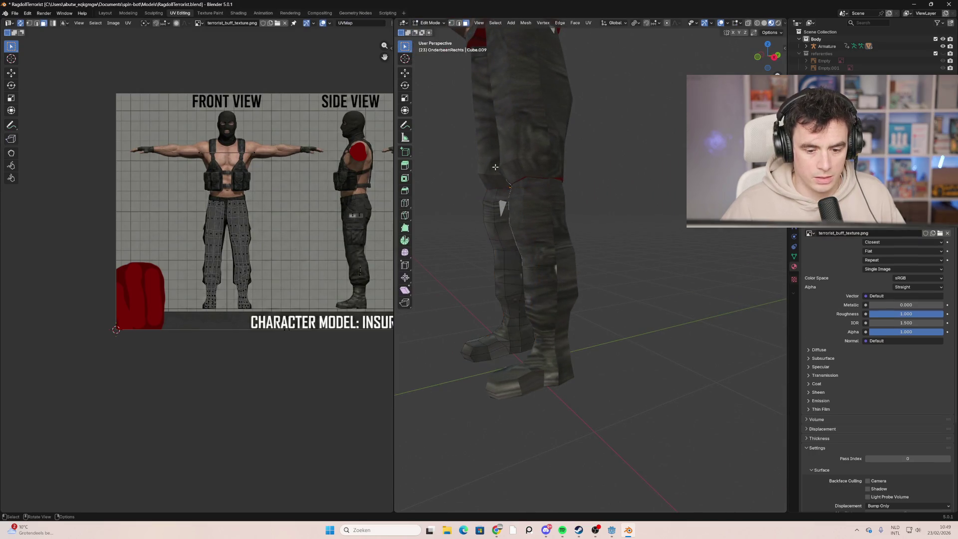
pyautogui.keyDown('shift'); pyautogui.click(503, 345); pyautogui.keyUp('shift')
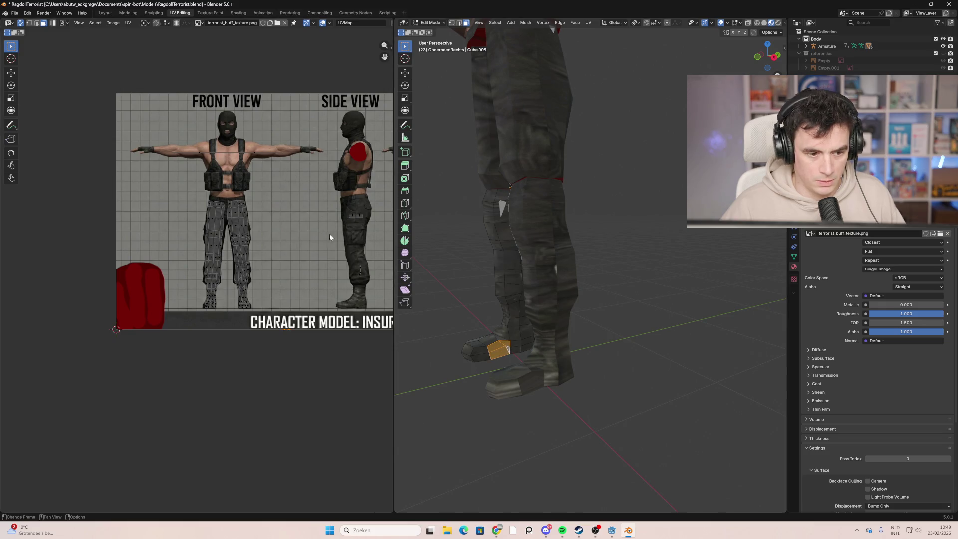
pyautogui.scroll(-3, 324, 242)
pyautogui.rightClick(299, 245)
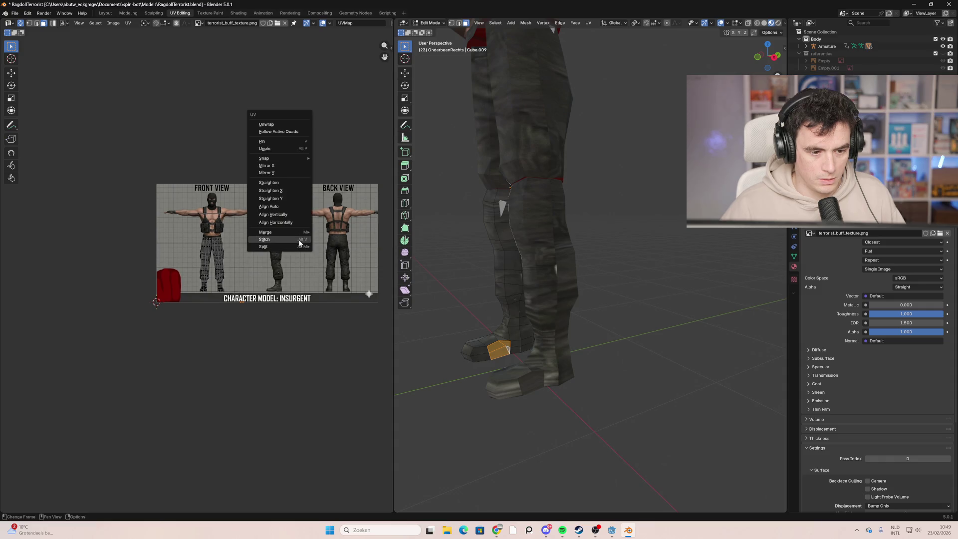
# Step: Move and scale the foot face's UVs to a new spot on the texture sheet
pyautogui.press('g')
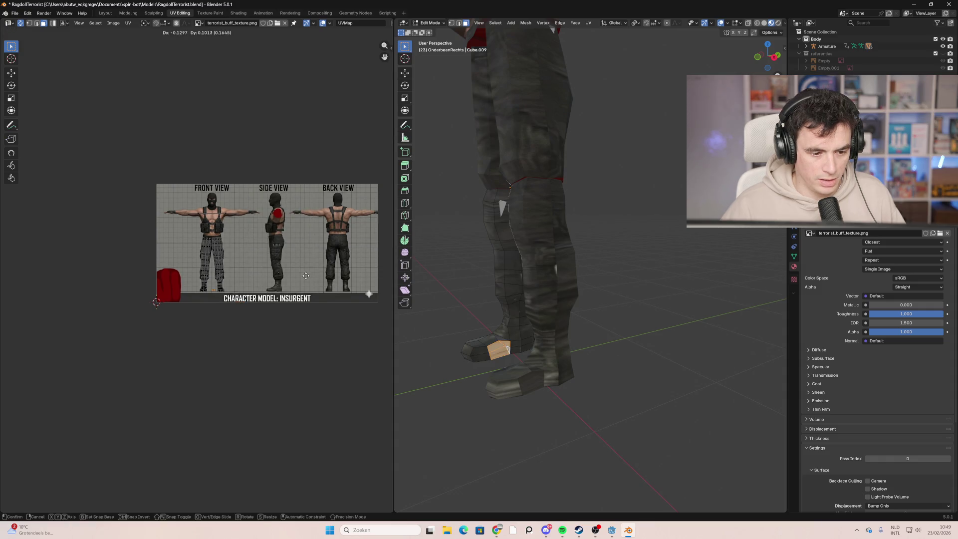
pyautogui.click(343, 257)
pyautogui.press('s')
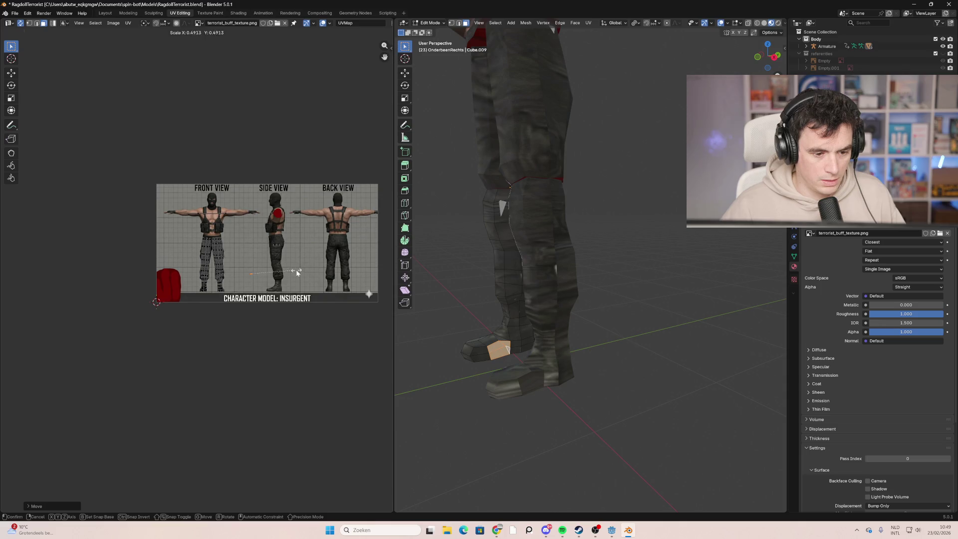
pyautogui.click(297, 272)
pyautogui.press('g')
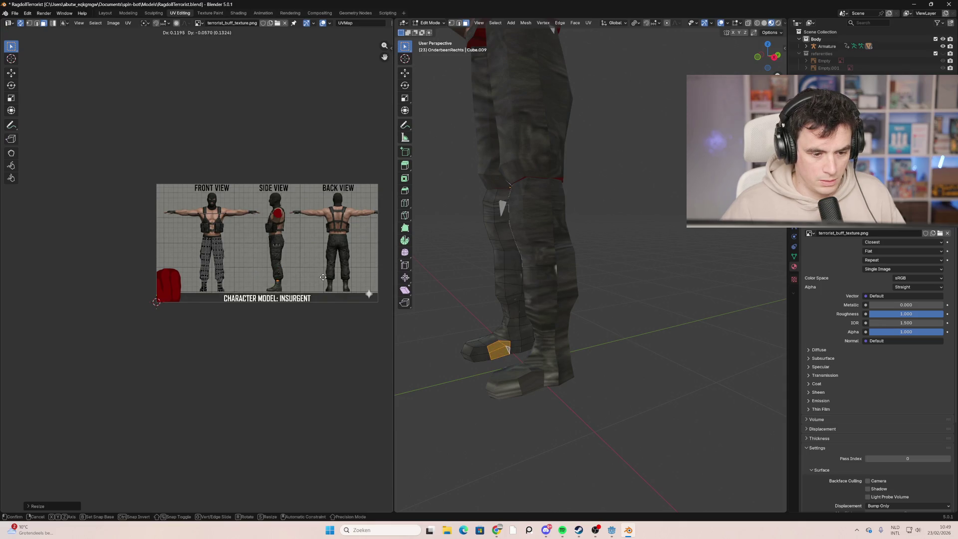
pyautogui.click(325, 274)
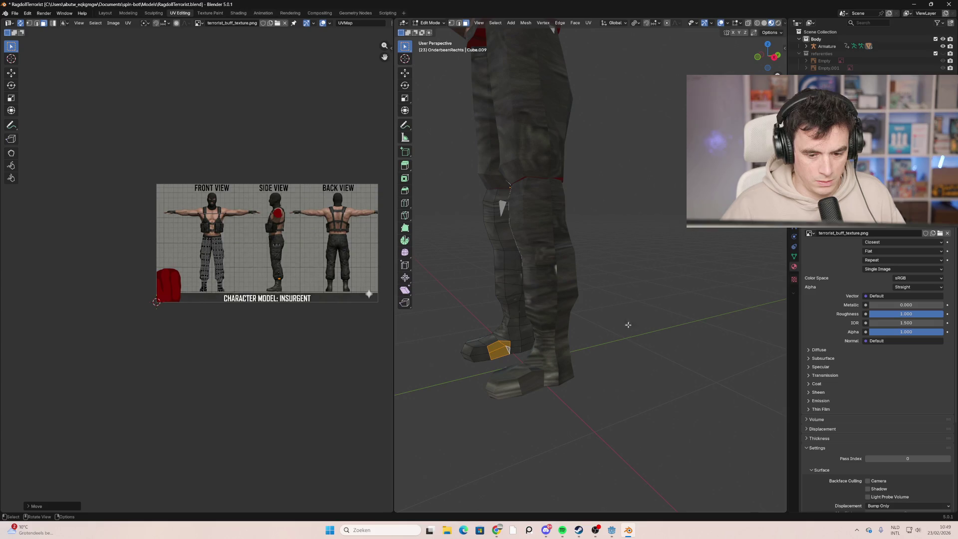
# Step: Return to Object Mode and save RagdollTerrorist.blend
pyautogui.press('Tab')
pyautogui.moveTo(629, 325); pyautogui.dragTo(702, 327, button='middle')
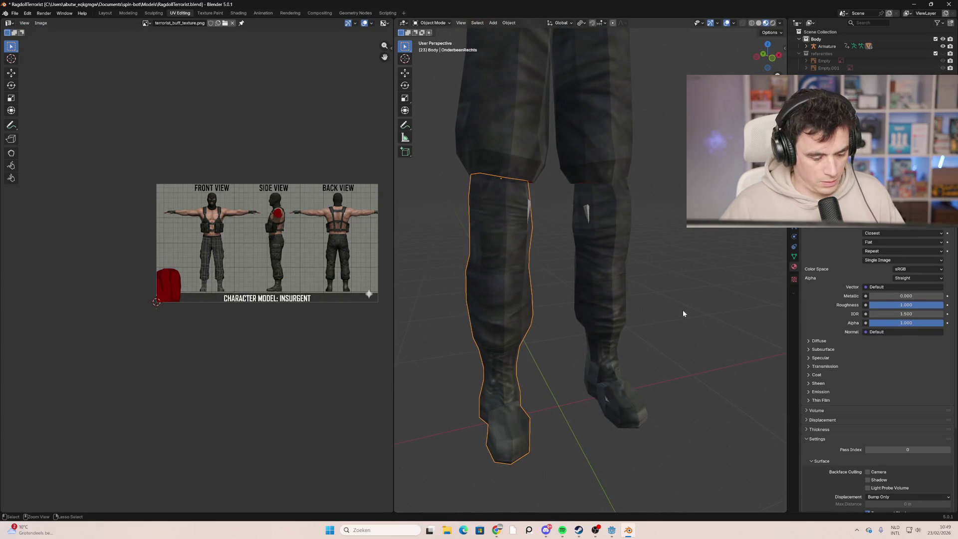
pyautogui.hotkey('ctrl', 's')
pyautogui.moveTo(579, 296)
pyautogui.mouseDown(button='middle')
pyautogui.moveTo(590, 312)
pyautogui.moveTo(698, 300)
pyautogui.moveTo(636, 423)
pyautogui.mouseUp(button='middle')
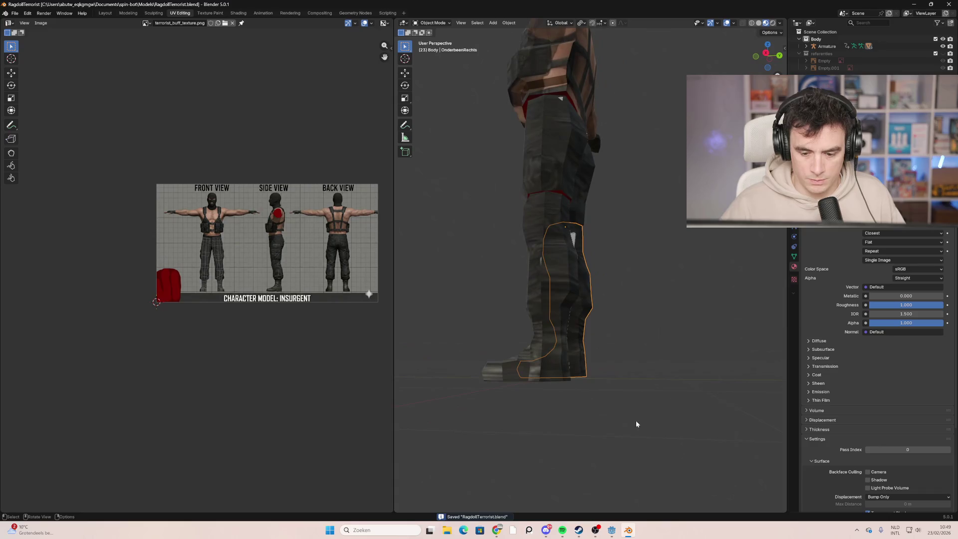
pyautogui.click(611, 530)
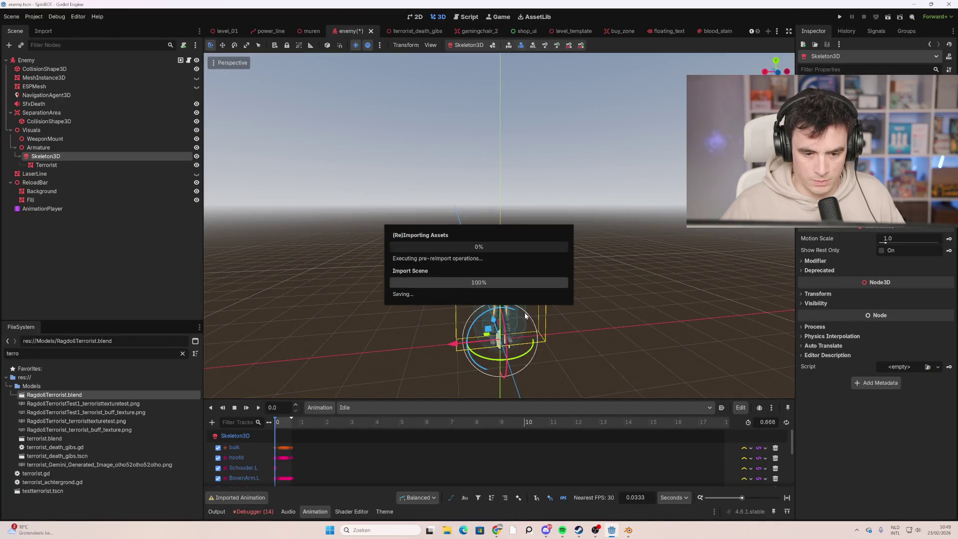
# Step: Open RagdollTerrorist.blend's Advanced Import Settings, orbit and zoom around the textured model, then close it
pyautogui.doubleClick(83, 393)
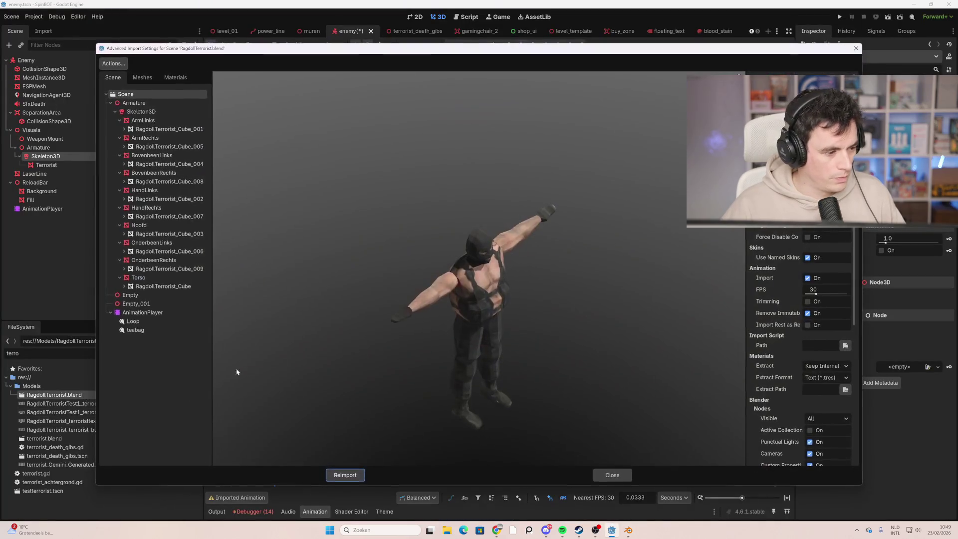
pyautogui.moveTo(481, 313)
pyautogui.mouseDown()
pyautogui.moveTo(508, 335)
pyautogui.moveTo(467, 289)
pyautogui.moveTo(502, 322)
pyautogui.moveTo(460, 363)
pyautogui.moveTo(513, 365)
pyautogui.moveTo(563, 306)
pyautogui.moveTo(541, 368)
pyautogui.moveTo(522, 367)
pyautogui.moveTo(569, 365)
pyautogui.moveTo(538, 361)
pyautogui.moveTo(447, 411)
pyautogui.moveTo(479, 401)
pyautogui.moveTo(473, 422)
pyautogui.moveTo(502, 433)
pyautogui.moveTo(421, 419)
pyautogui.moveTo(477, 320)
pyautogui.moveTo(505, 316)
pyautogui.moveTo(493, 314)
pyautogui.moveTo(493, 298)
pyautogui.moveTo(468, 310)
pyautogui.moveTo(489, 320)
pyautogui.moveTo(479, 322)
pyautogui.moveTo(542, 330)
pyautogui.moveTo(438, 282)
pyautogui.moveTo(431, 301)
pyautogui.moveTo(346, 299)
pyautogui.moveTo(400, 306)
pyautogui.mouseUp()
pyautogui.scroll(3, 516, 344)
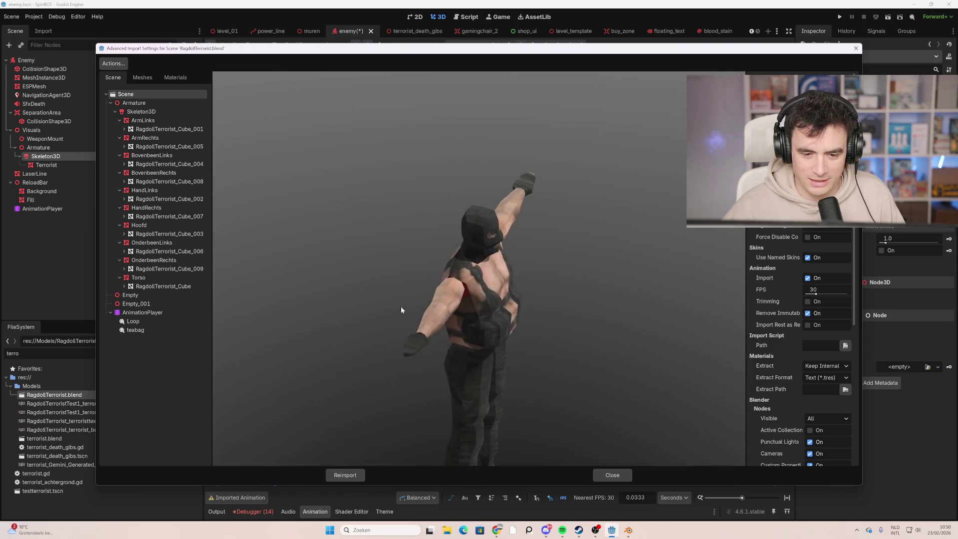
pyautogui.scroll(5, 443, 263)
pyautogui.moveTo(495, 274)
pyautogui.mouseDown()
pyautogui.moveTo(469, 264)
pyautogui.moveTo(495, 262)
pyautogui.mouseUp()
pyautogui.scroll(1, 485, 262)
pyautogui.scroll(-5, 495, 262)
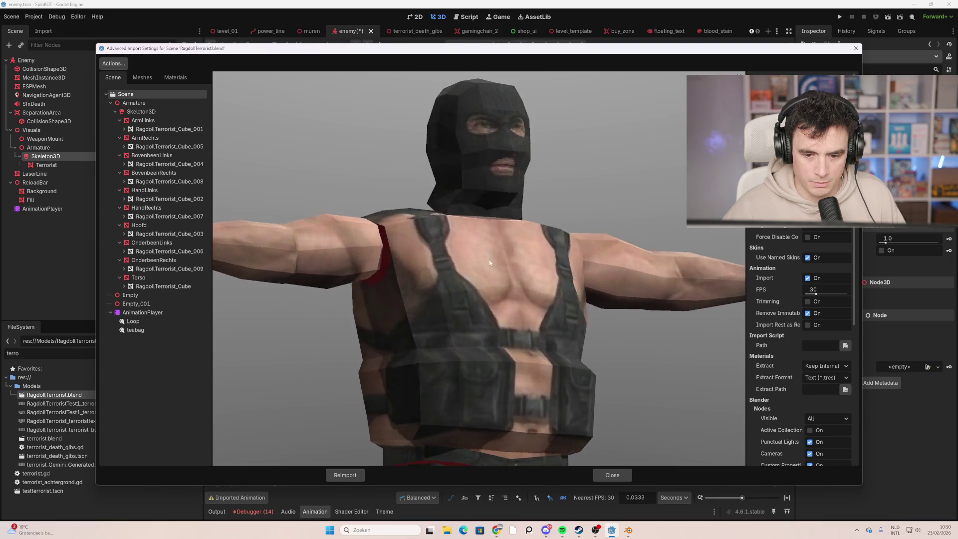
pyautogui.scroll(5, 428, 306)
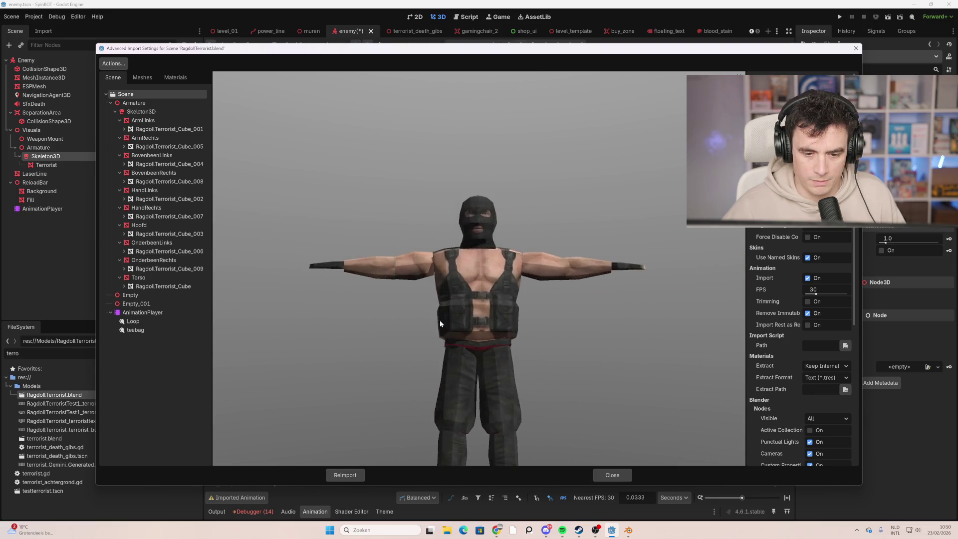
pyautogui.moveTo(447, 319)
pyautogui.mouseDown()
pyautogui.moveTo(553, 321)
pyautogui.moveTo(544, 329)
pyautogui.moveTo(586, 321)
pyautogui.moveTo(620, 423)
pyautogui.moveTo(511, 376)
pyautogui.moveTo(595, 422)
pyautogui.mouseUp()
pyautogui.click(614, 475)
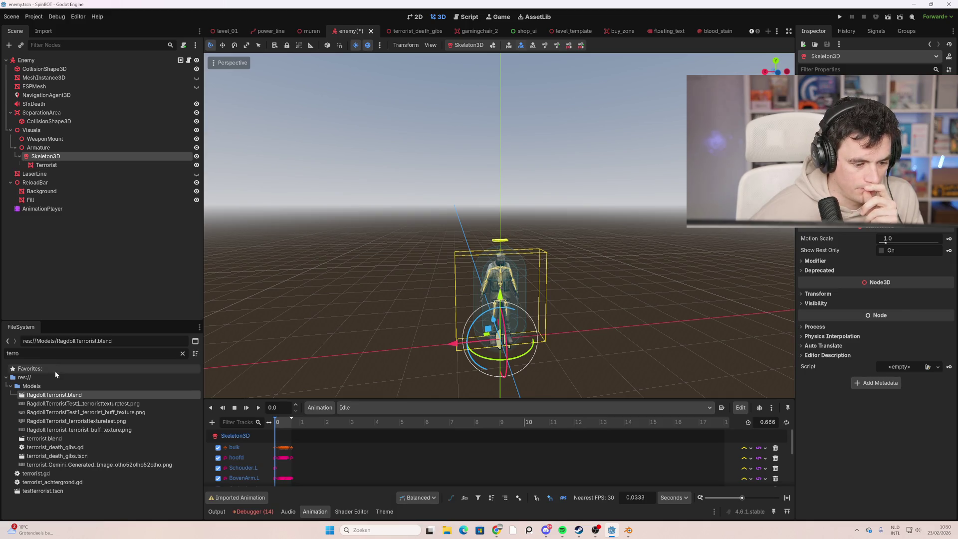
# Step: Create a New Inherited Scene from RagdollTerrorist.blend
pyautogui.rightClick(75, 397)
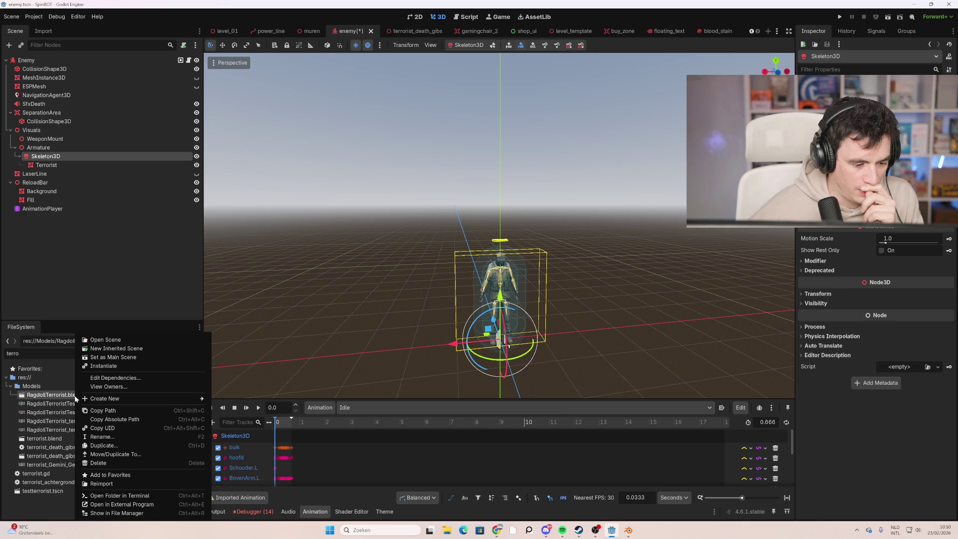
pyautogui.click(129, 349)
pyautogui.scroll(-5, 424, 202)
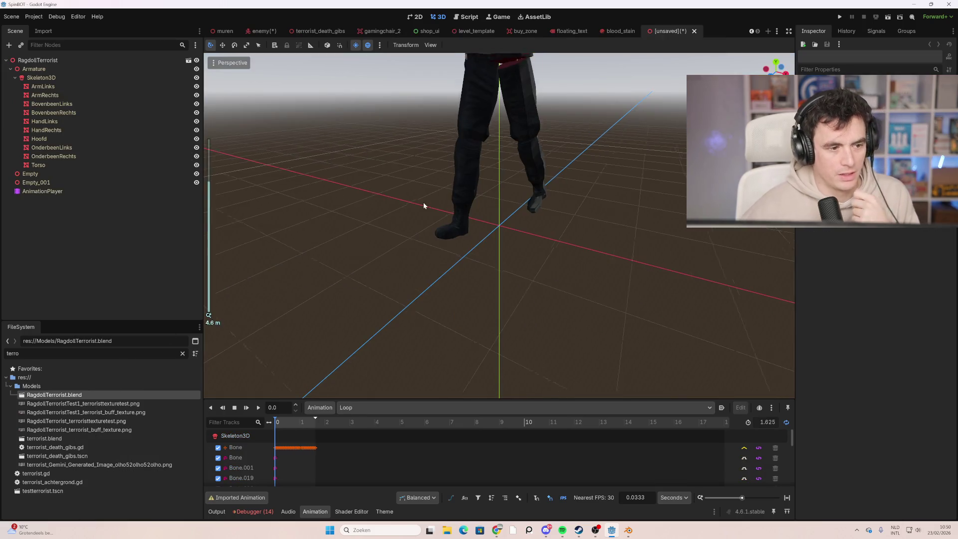
# Step: Select the Armature, Skeleton3D and all body-part nodes down to Torso in the Scene dock
pyautogui.click(70, 76)
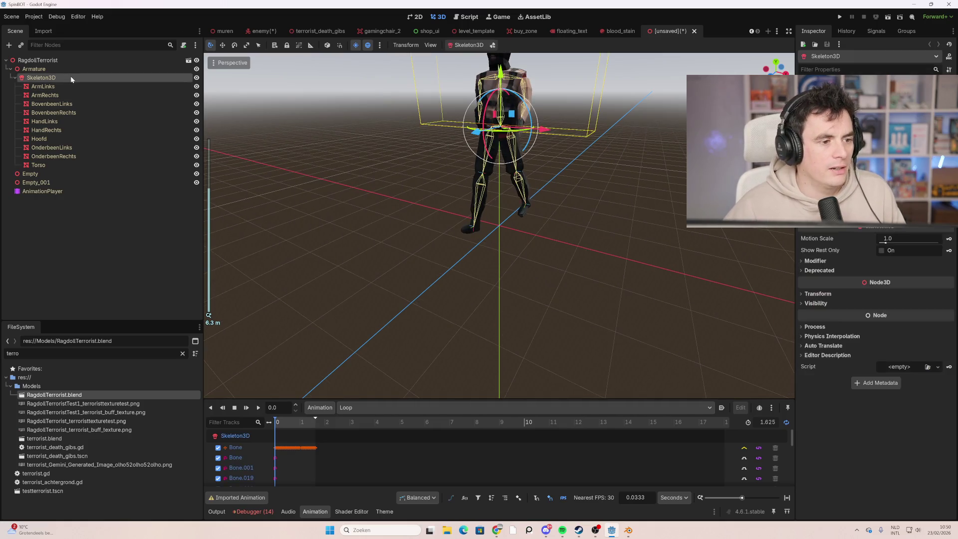
pyautogui.keyDown('shift'); pyautogui.click(60, 165); pyautogui.keyUp('shift')
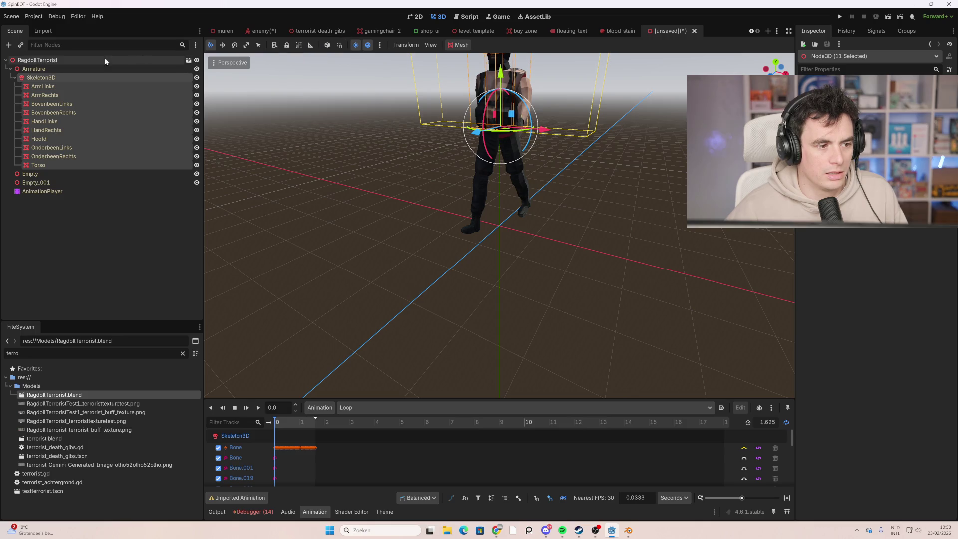
pyautogui.click(48, 72)
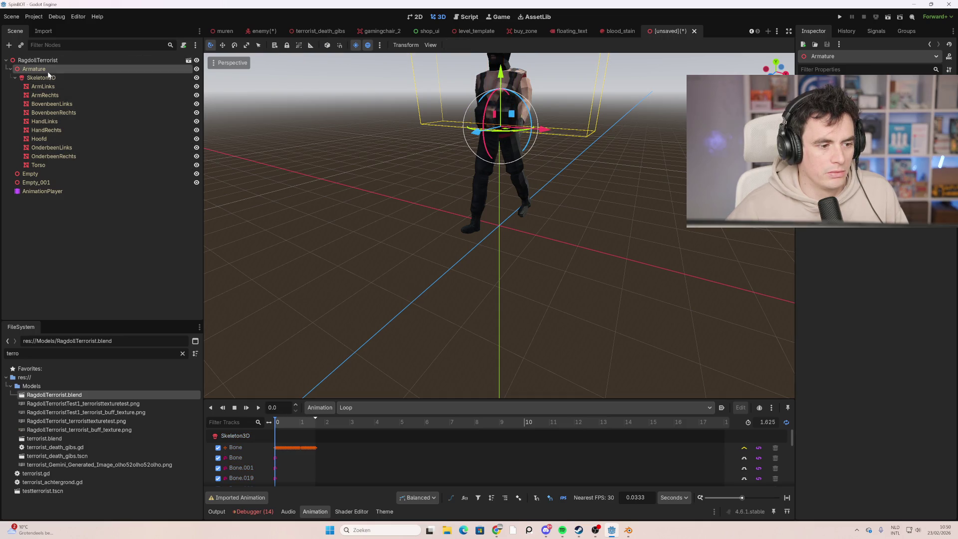
pyautogui.keyDown('shift'); pyautogui.click(47, 166); pyautogui.keyUp('shift')
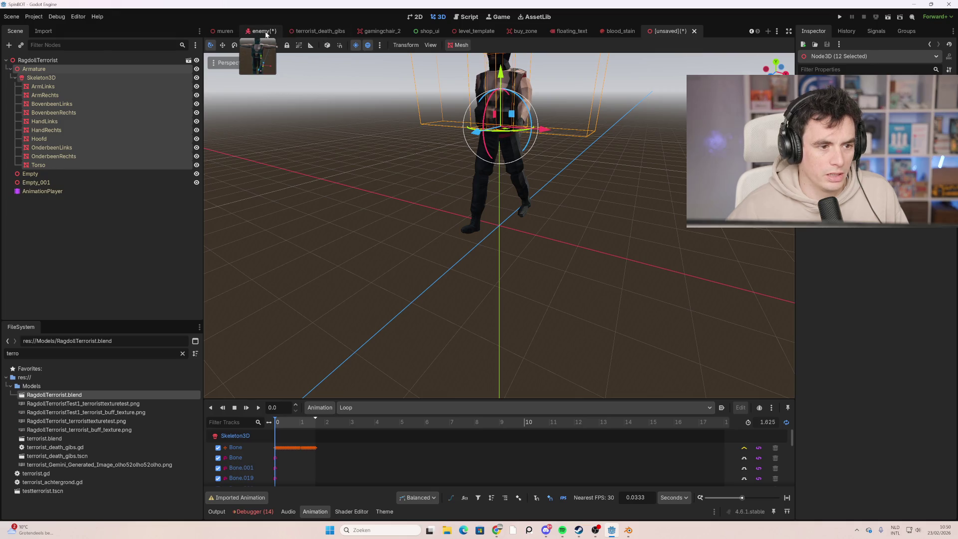
# Step: Compare the enemy and unsaved ragdoll scenes, ending on enemy with Armature, Skeleton3D and Terrorist selected
pyautogui.click(263, 31)
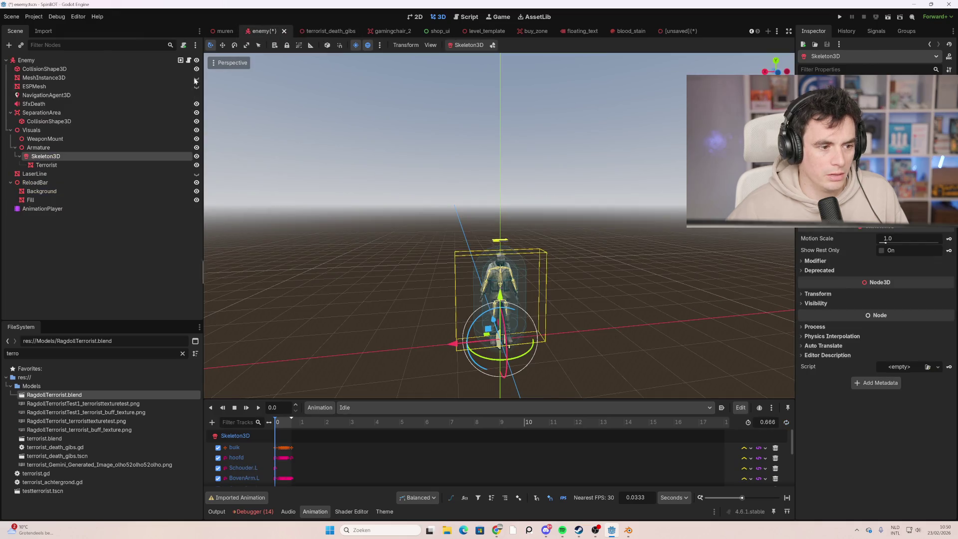
pyautogui.click(62, 147)
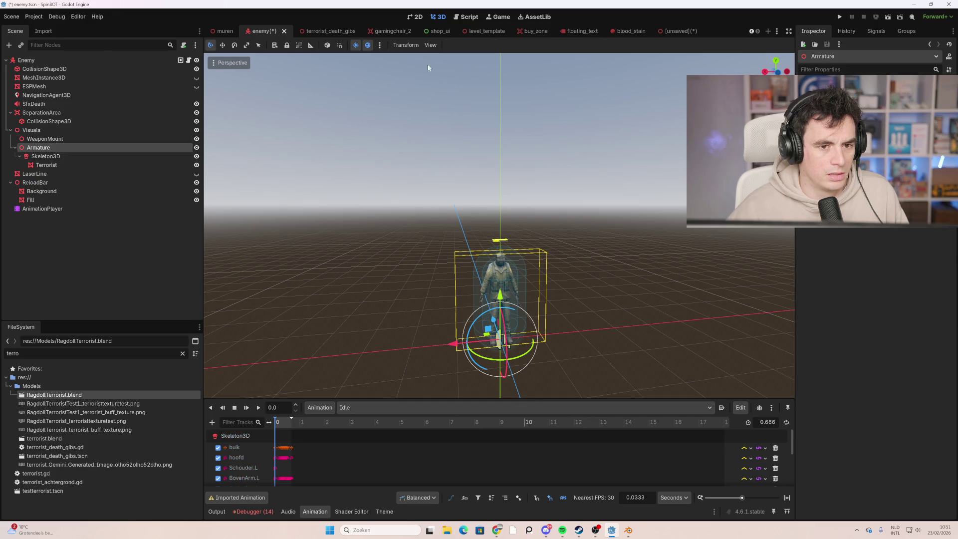
pyautogui.click(669, 34)
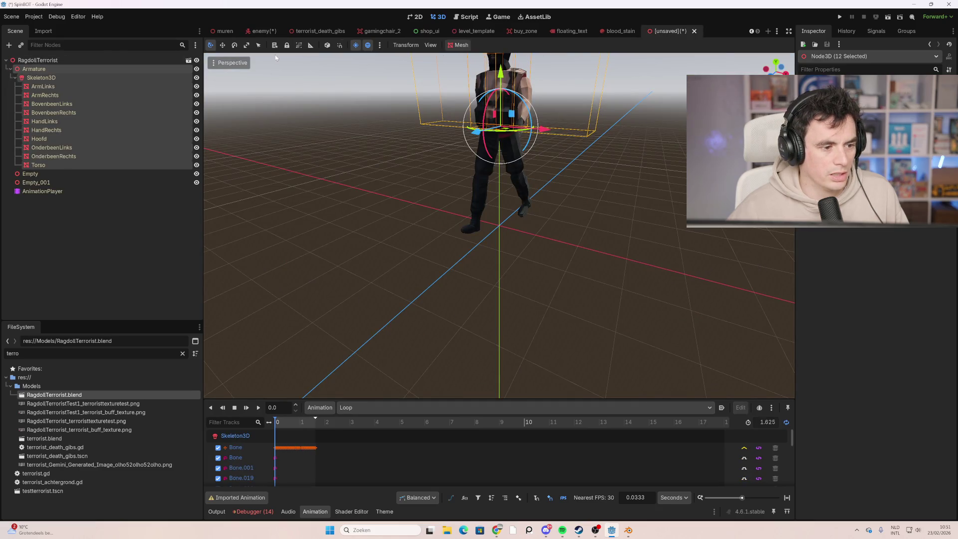
pyautogui.click(261, 31)
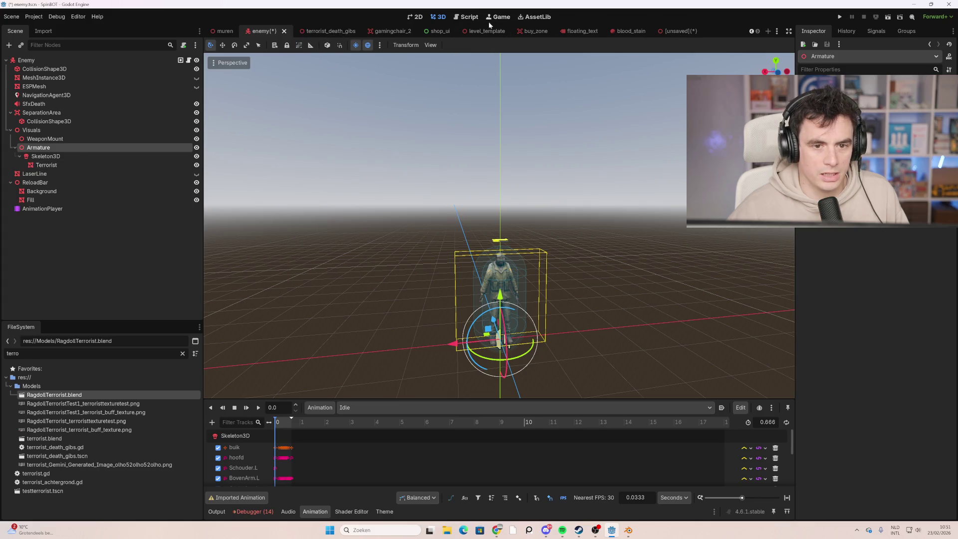
pyautogui.moveTo(330, 31)
pyautogui.click(668, 32)
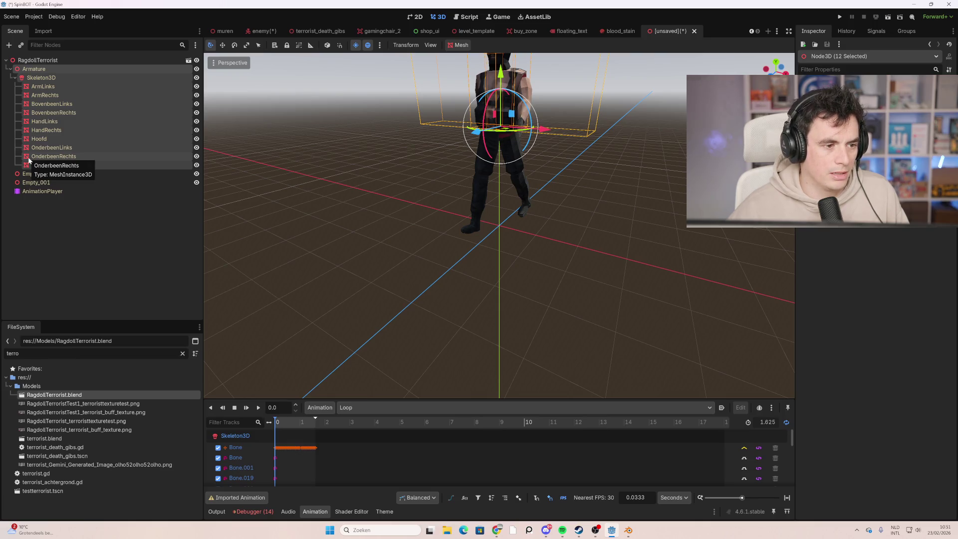
pyautogui.click(259, 31)
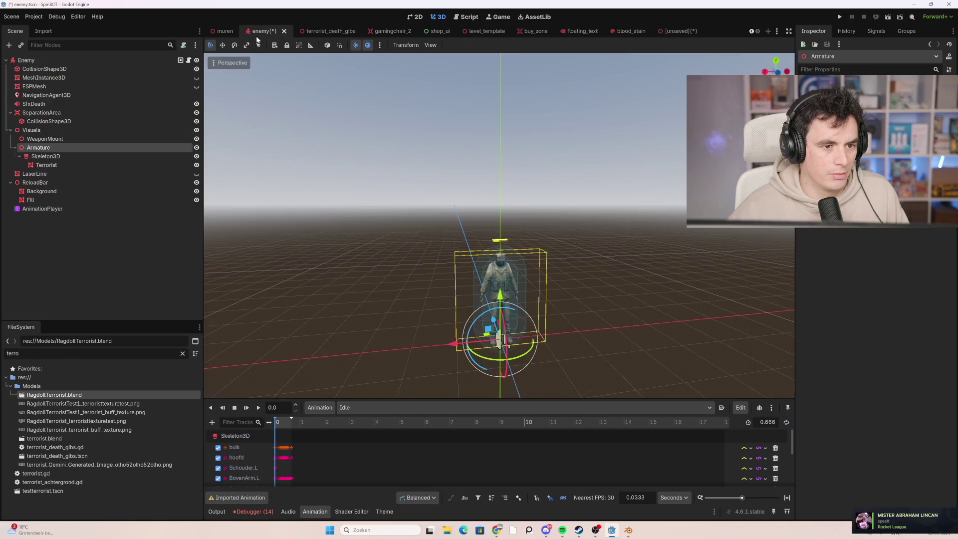
pyautogui.keyDown('shift'); pyautogui.click(59, 165); pyautogui.keyUp('shift')
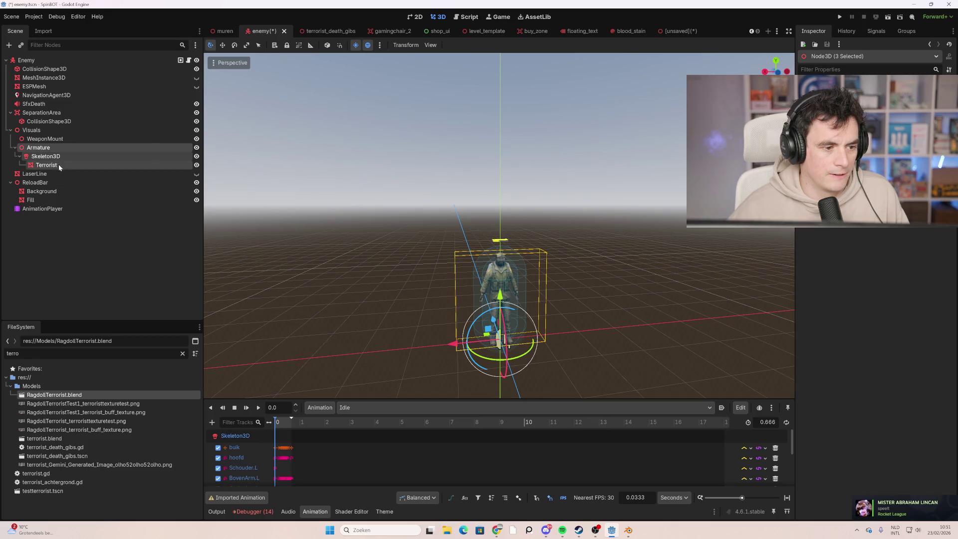
# Step: Delete the enemy's old Armature and put the ragdoll Armature with its ten body-part meshes under Visuals
pyautogui.press('Delete')
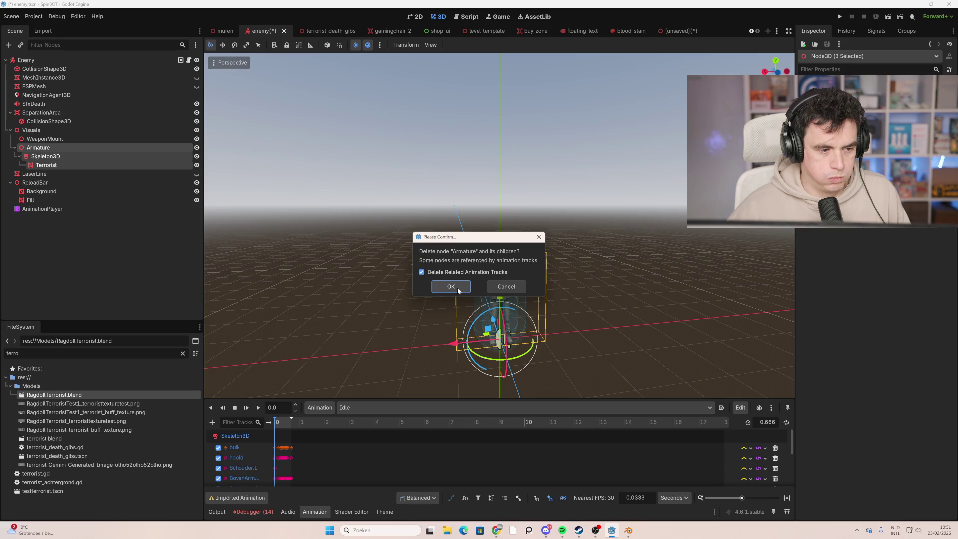
pyautogui.click(450, 287)
pyautogui.hotkey('ctrl', 'z')
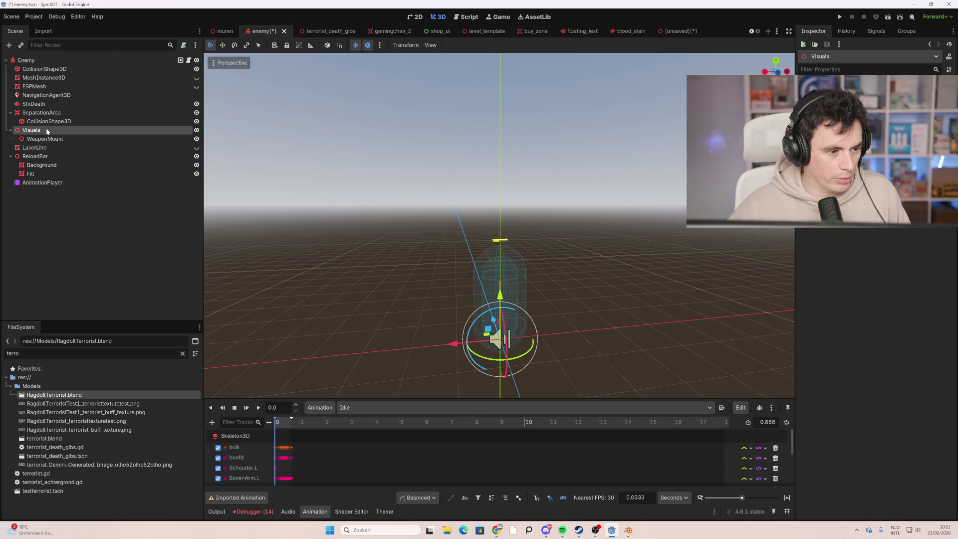
pyautogui.hotkey('ctrl', 'z')
pyautogui.moveTo(439, 279); pyautogui.dragTo(462, 288, button='middle')
pyautogui.scroll(-6, 465, 284)
pyautogui.scroll(3, 477, 283)
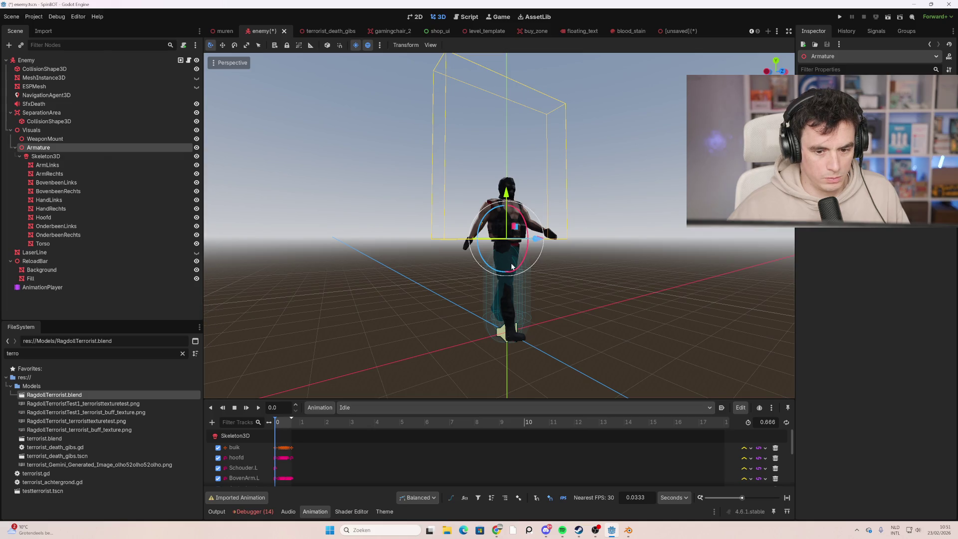
# Step: Frame the Armature and select the enemy's AnimationPlayer to check its Idle and Run animations
pyautogui.scroll(4, 511, 262)
pyautogui.press('f')
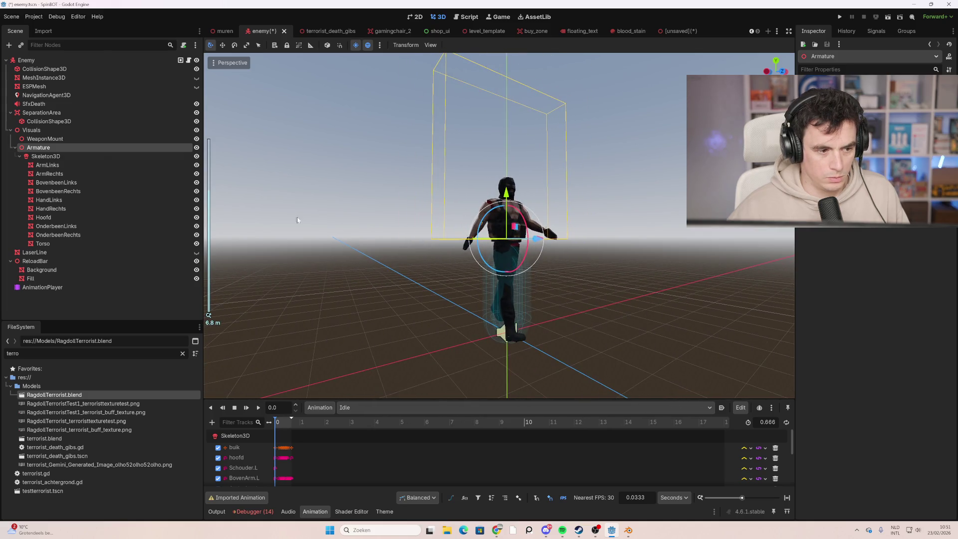
pyautogui.moveTo(432, 285)
pyautogui.mouseDown(button='middle')
pyautogui.moveTo(456, 287)
pyautogui.moveTo(256, 267)
pyautogui.mouseUp(button='middle')
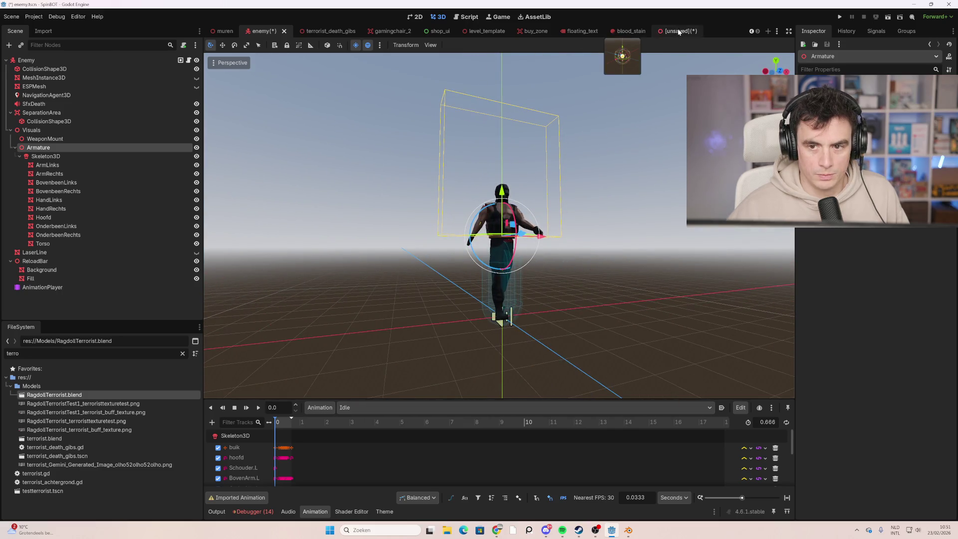
pyautogui.click(89, 288)
pyautogui.click(362, 407)
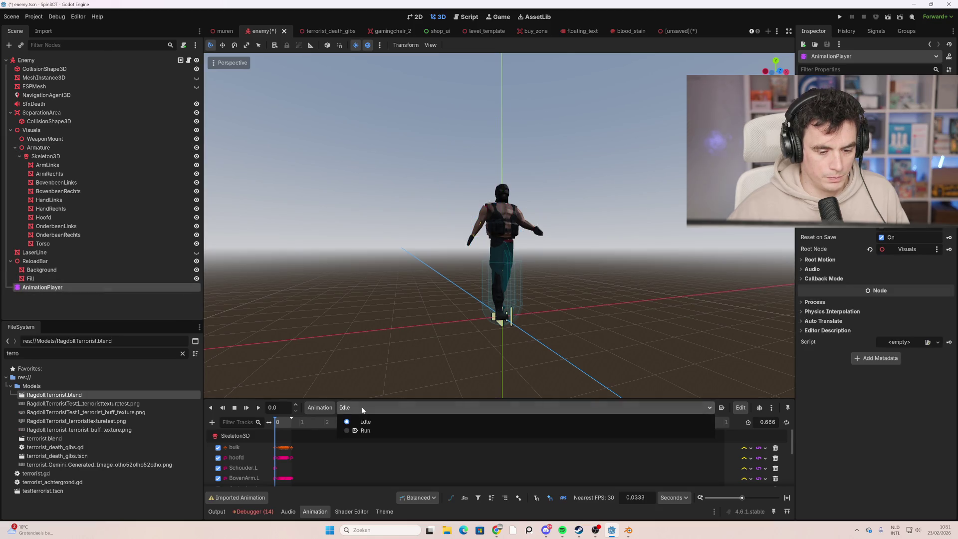
pyautogui.click(363, 410)
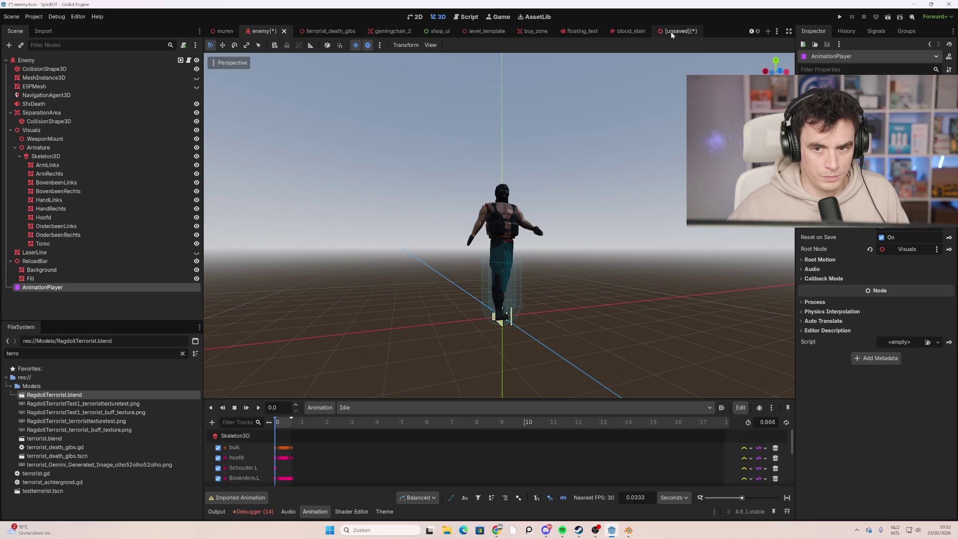
# Step: Compare with the RagdollTerrorist scene, then request deletion of the enemy's AnimationPlayer
pyautogui.click(670, 31)
pyautogui.click(94, 189)
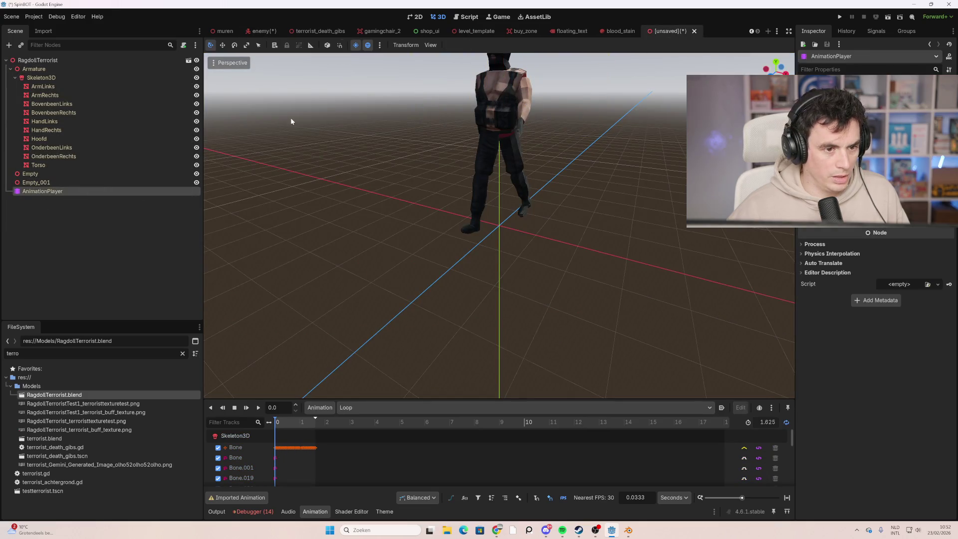
pyautogui.click(262, 31)
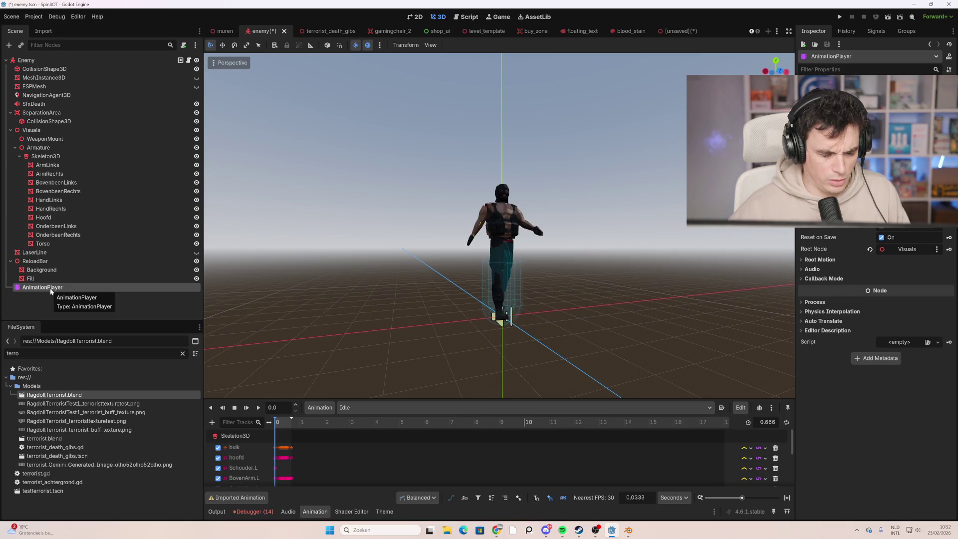
pyautogui.press('Delete')
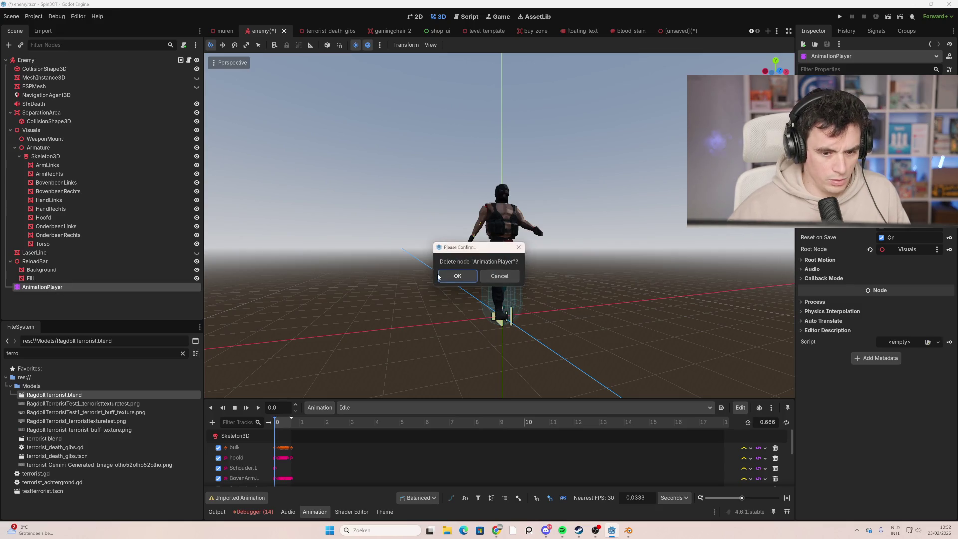
# Step: Confirm removing the old AnimationPlayer, leaving the imported one in the enemy scene
pyautogui.click(446, 278)
pyautogui.click(76, 59)
pyautogui.hotkey('ctrl', 'v')
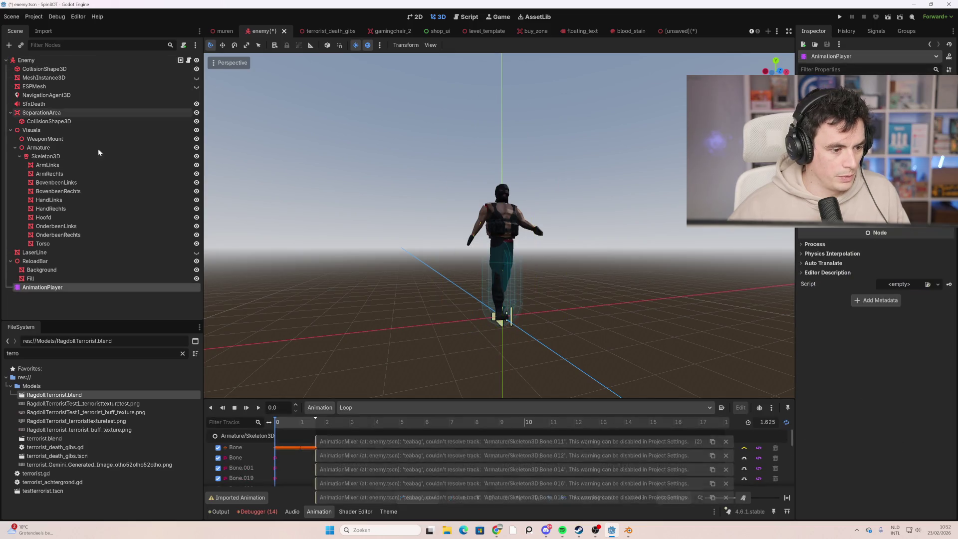
# Step: Check the Loop and teabag animations and onion skinning options, then play Loop
pyautogui.click(367, 406)
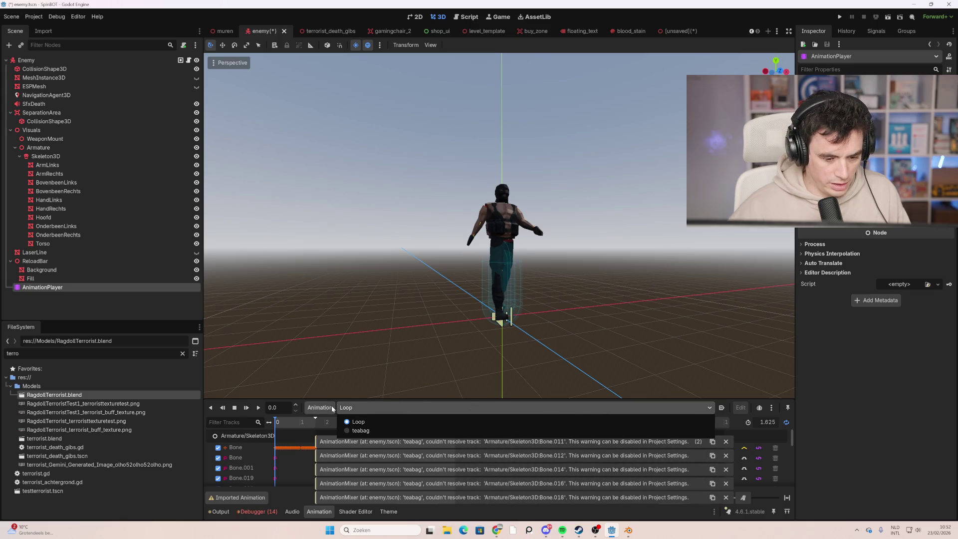
pyautogui.click(368, 411)
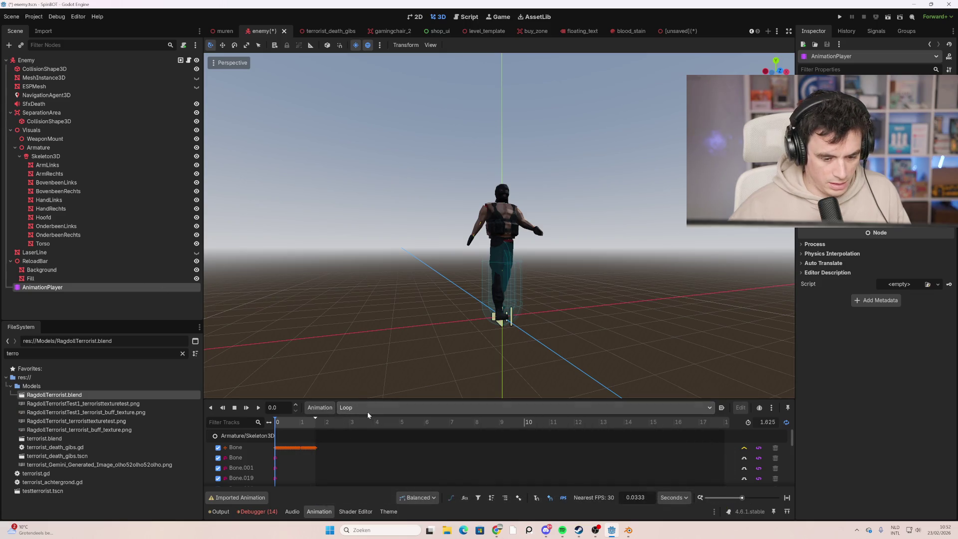
pyautogui.click(369, 412)
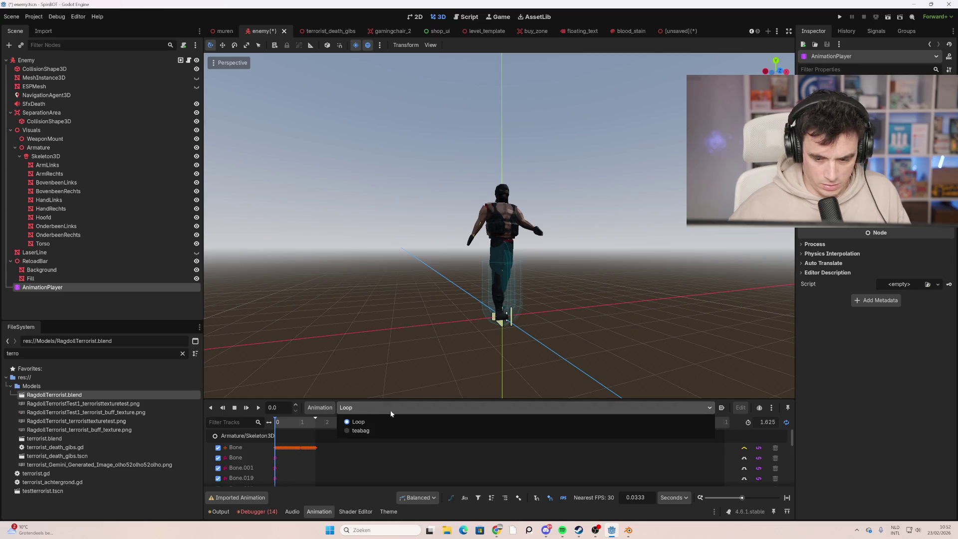
pyautogui.click(743, 421)
pyautogui.click(771, 409)
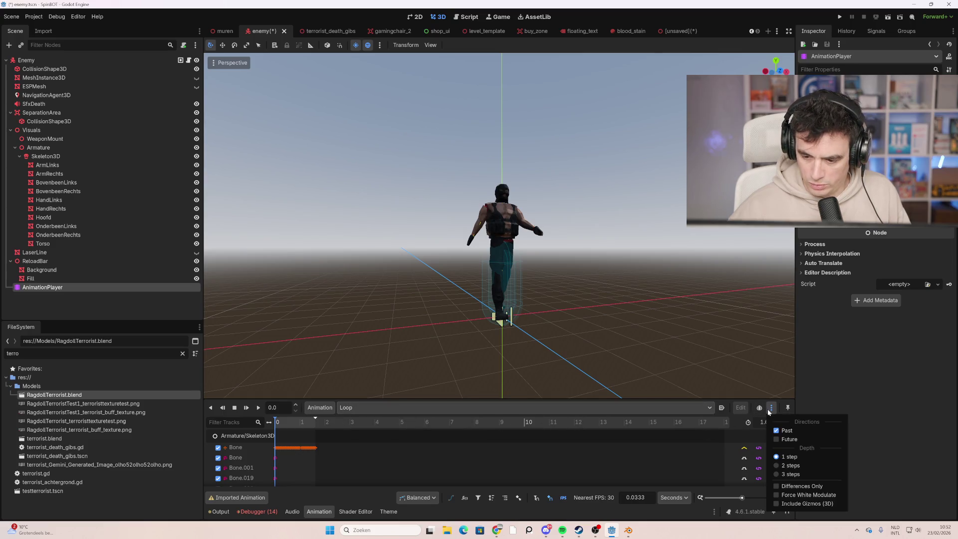
pyautogui.click(768, 410)
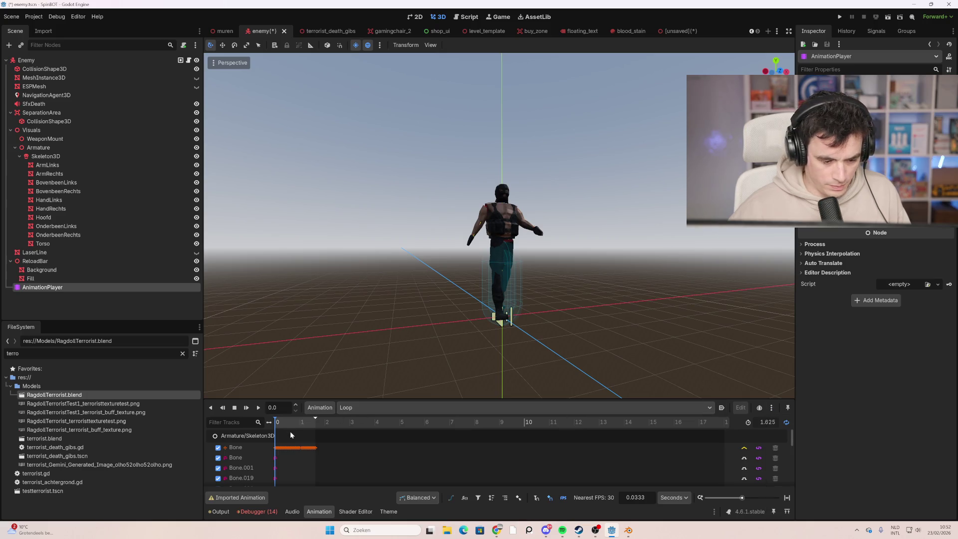
pyautogui.scroll(-2, 358, 470)
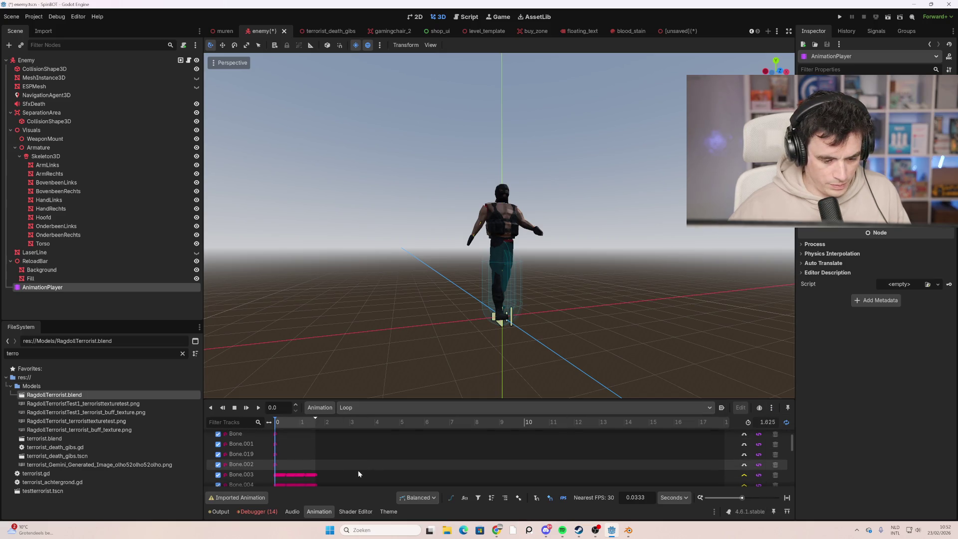
pyautogui.scroll(2, 349, 468)
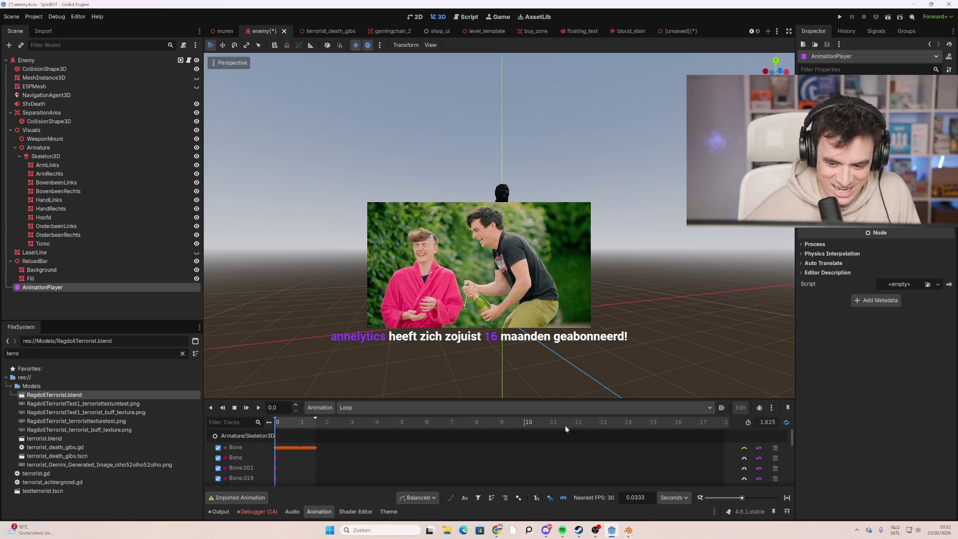
pyautogui.click(258, 408)
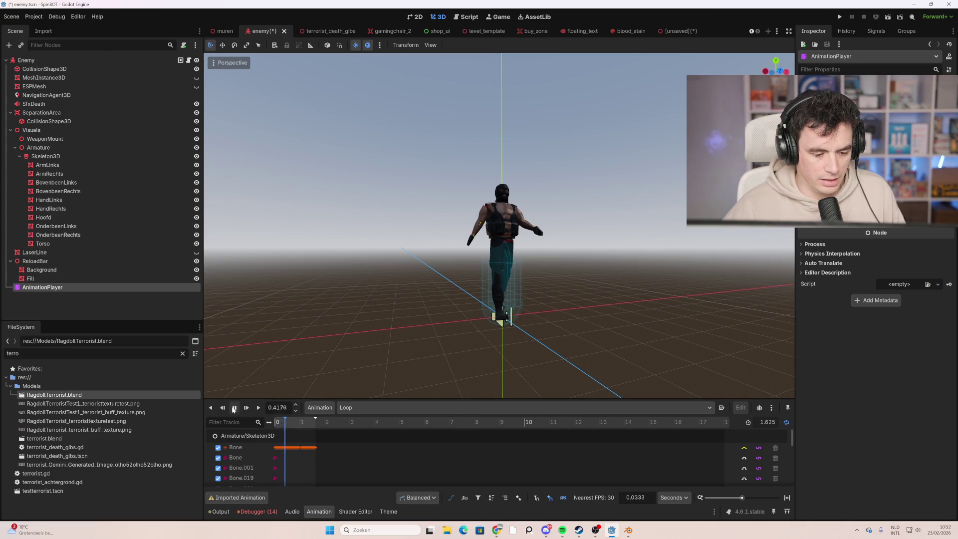
# Step: Pause playback and switch the animation to teabag, then back to Loop
pyautogui.click(237, 408)
pyautogui.click(366, 410)
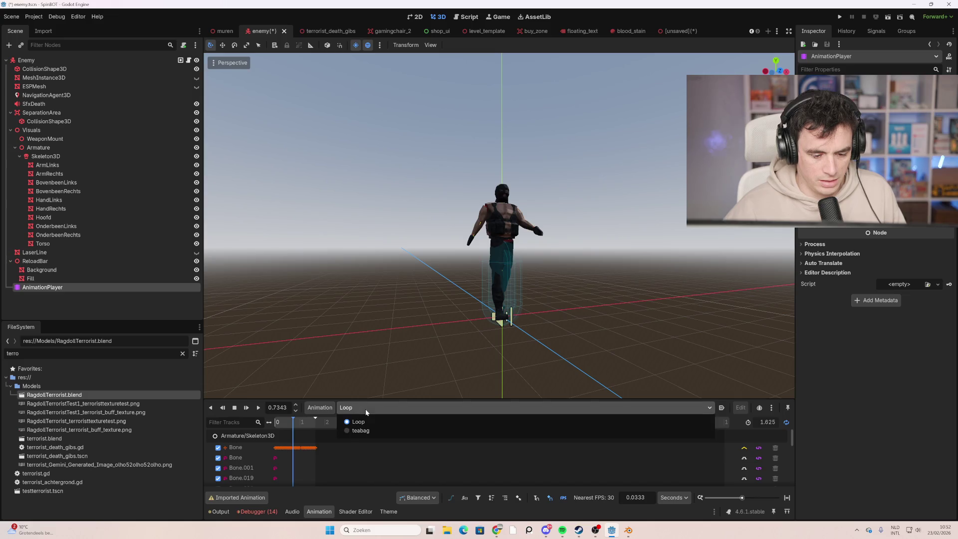
pyautogui.click(361, 430)
pyautogui.click(372, 419)
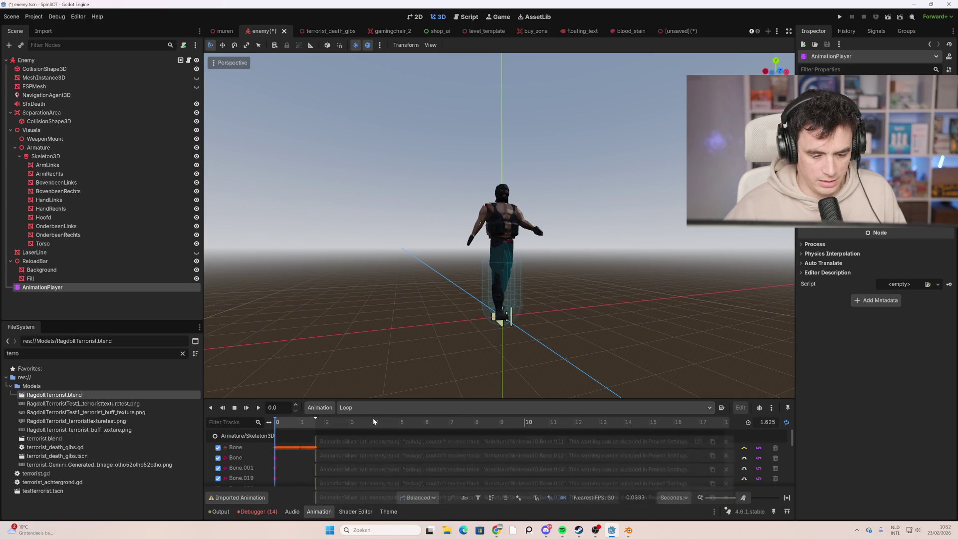
pyautogui.click(367, 406)
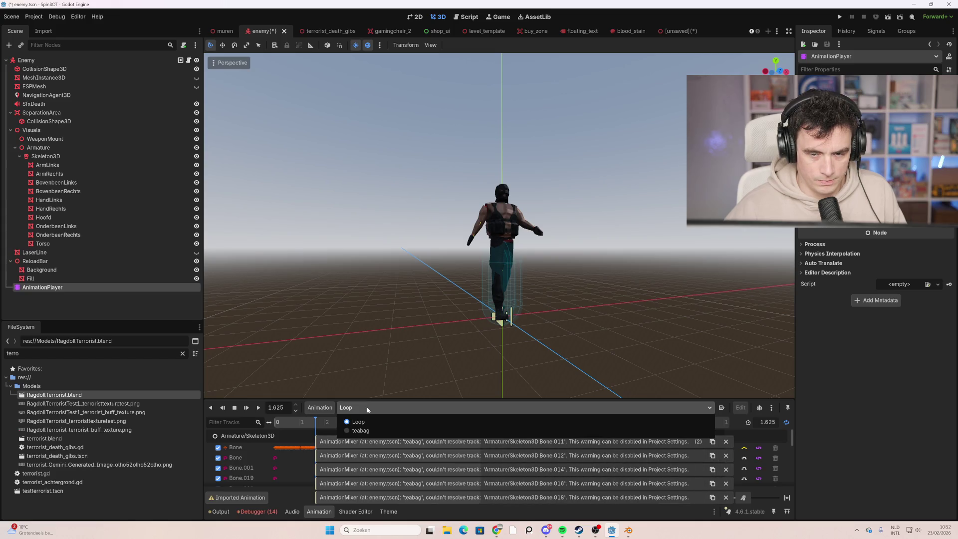
pyautogui.click(367, 408)
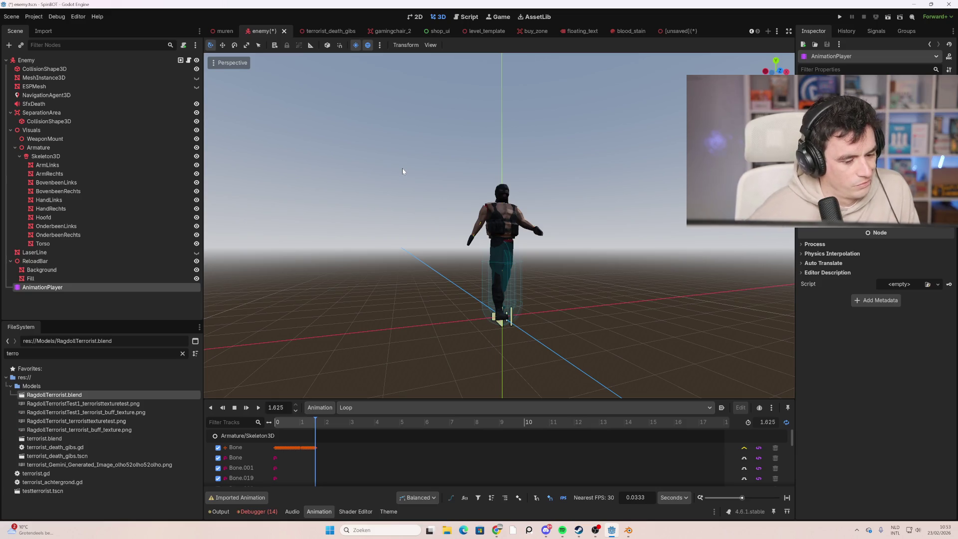
# Step: Look at the onion skinning options, then reopen the animation editor on Loop
pyautogui.click(771, 408)
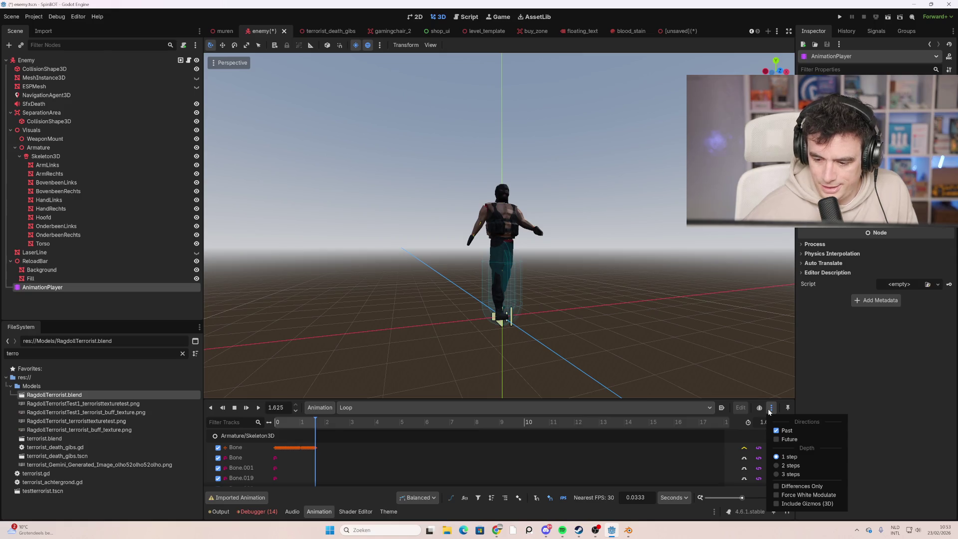
pyautogui.click(769, 411)
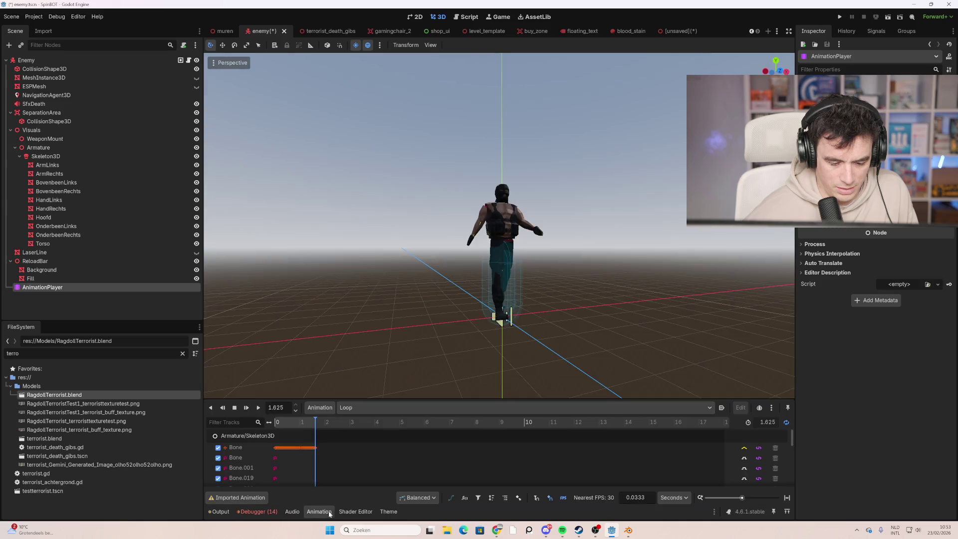
pyautogui.click(241, 497)
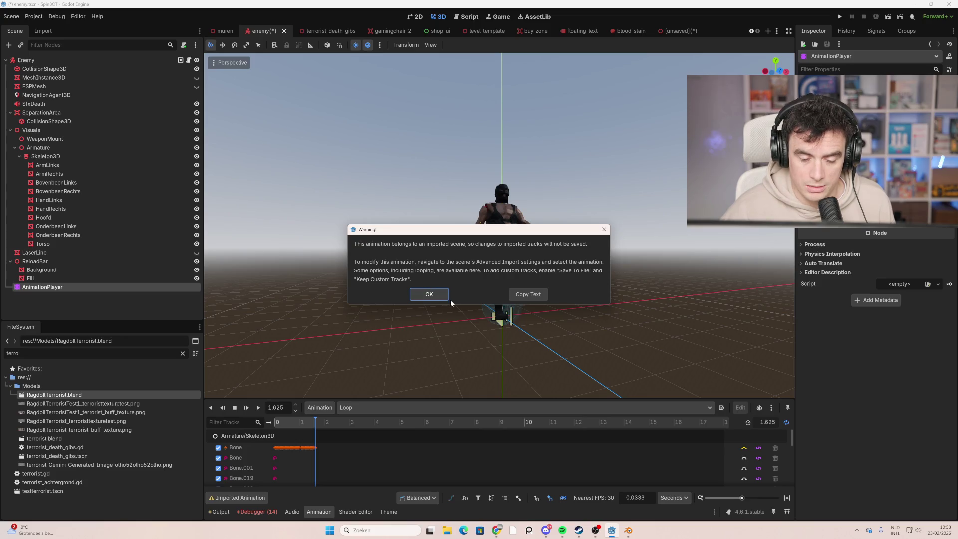
# Step: Dismiss the warning, glance at the AnimationPlayer's node actions, and go to the [unsaved] RagdollTerrorist tab
pyautogui.click(433, 295)
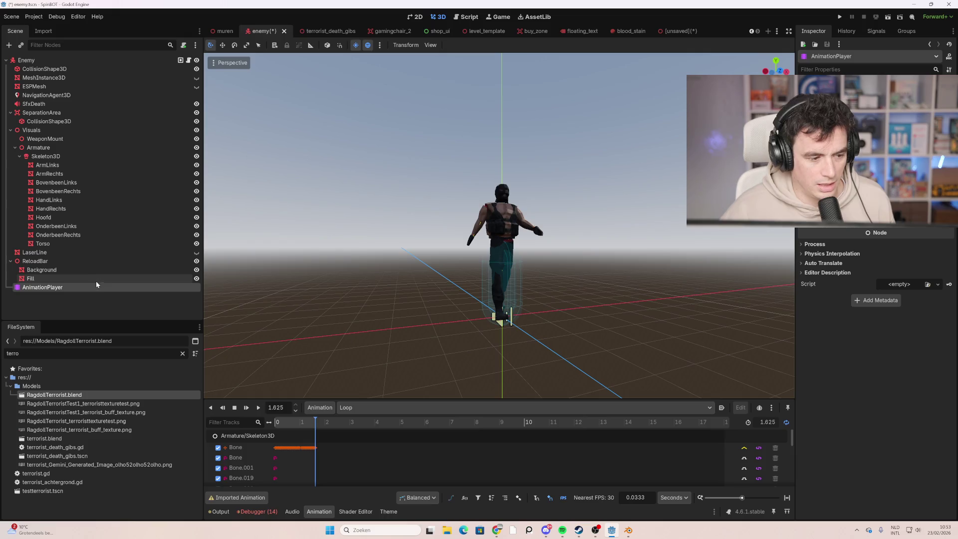
pyautogui.rightClick(74, 289)
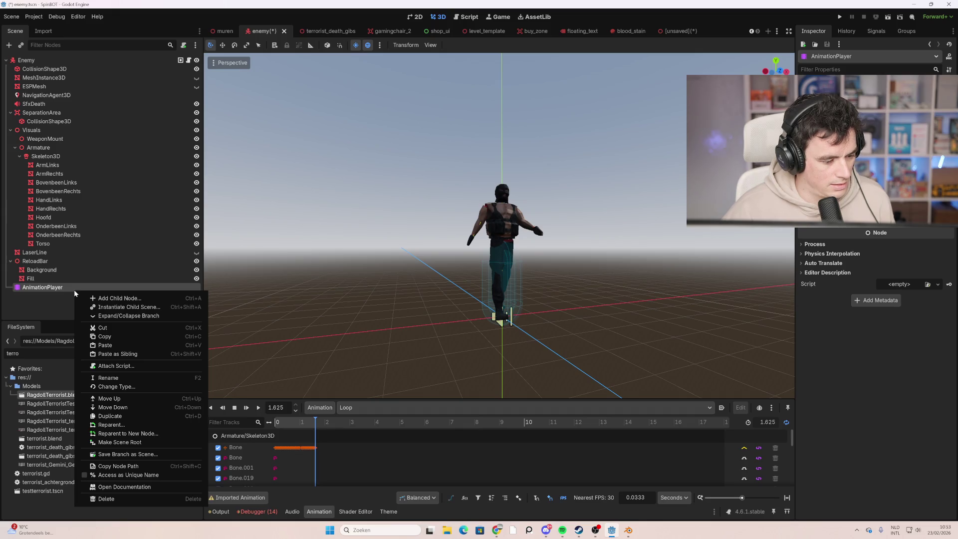
pyautogui.click(595, 128)
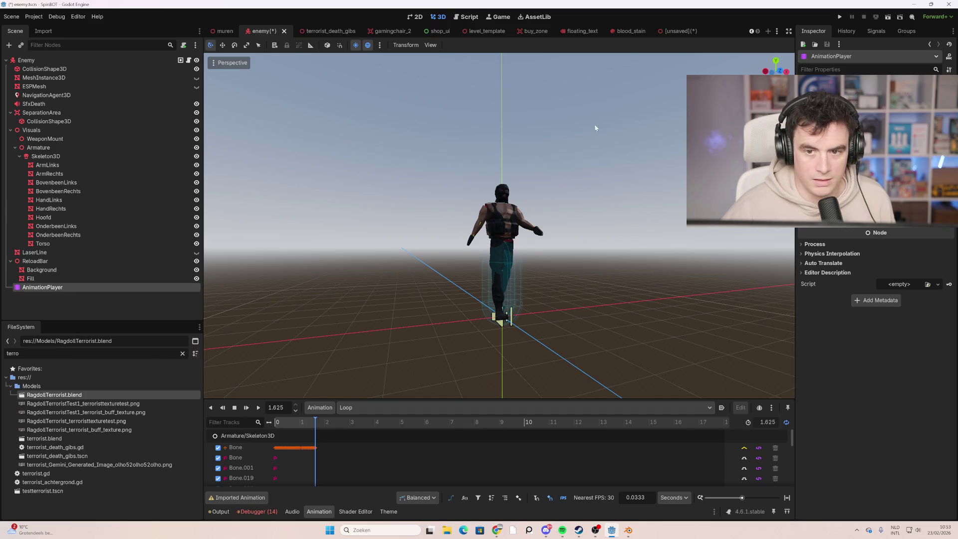
pyautogui.click(689, 30)
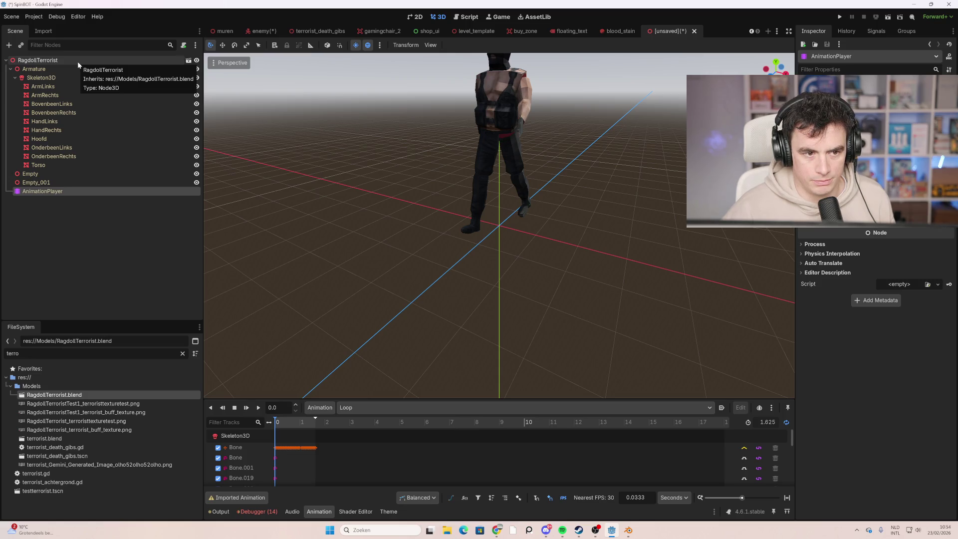
# Step: Go back to the enemy scene and scroll the node picker list down toward AnimationPlayer
pyautogui.click(263, 32)
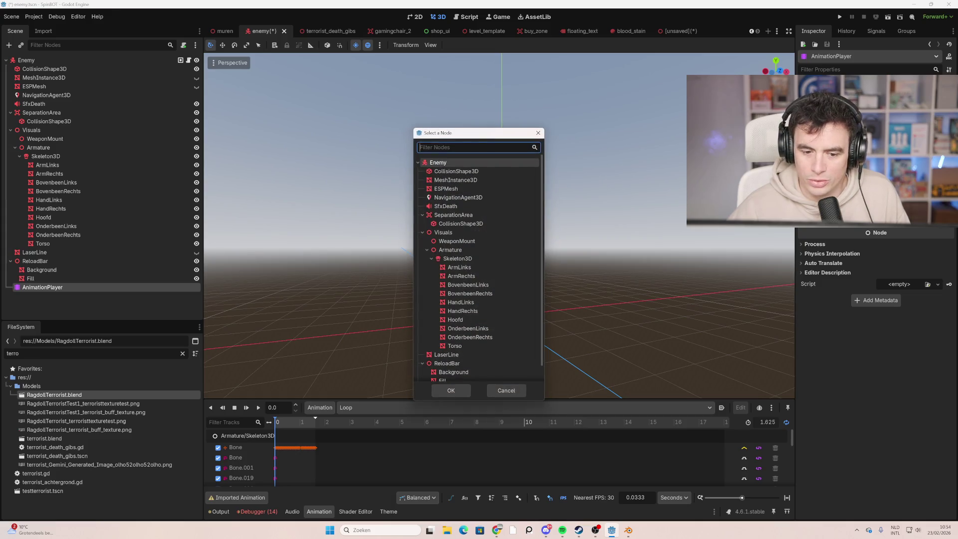
pyautogui.scroll(-2, 494, 298)
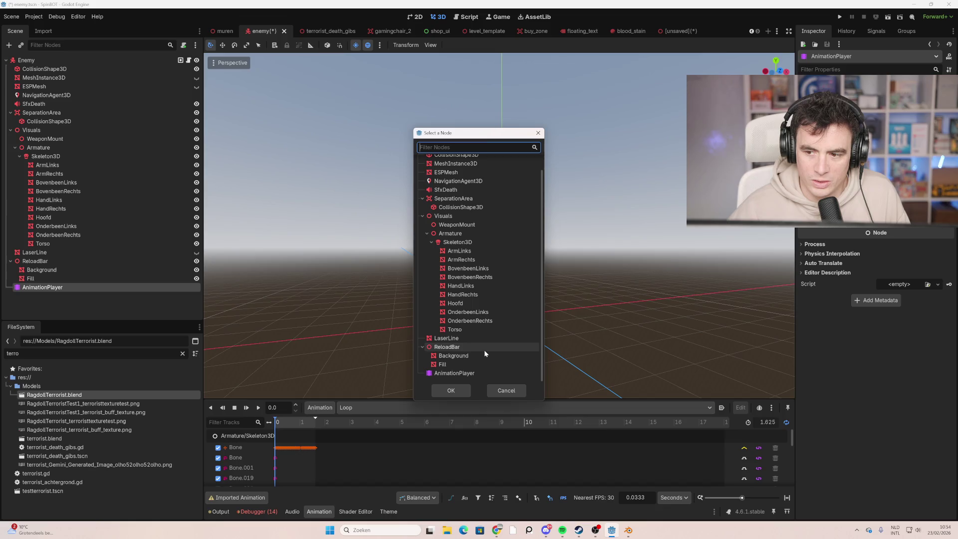